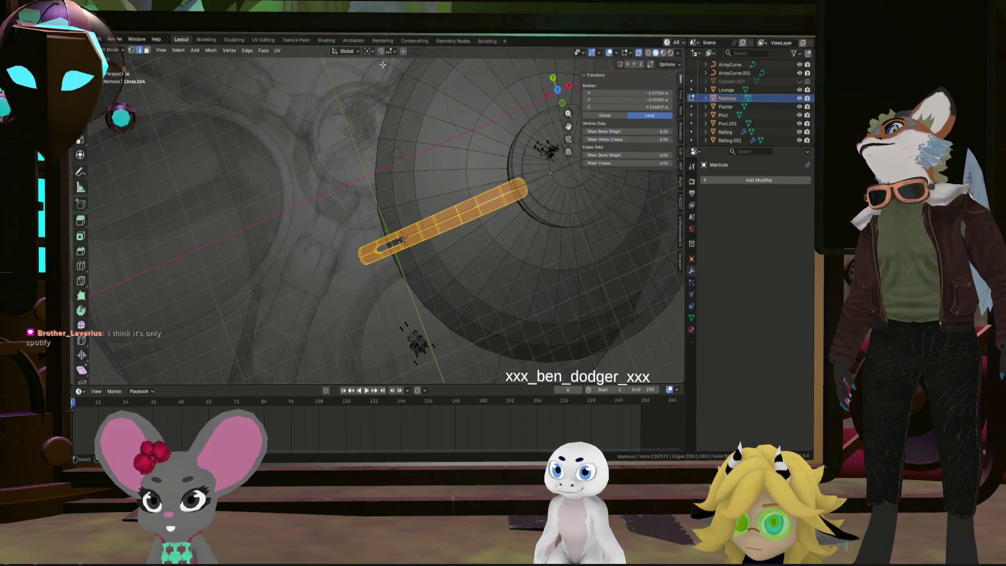
Set the Transform Pivot Point to 3D Cursor
click(370, 51)
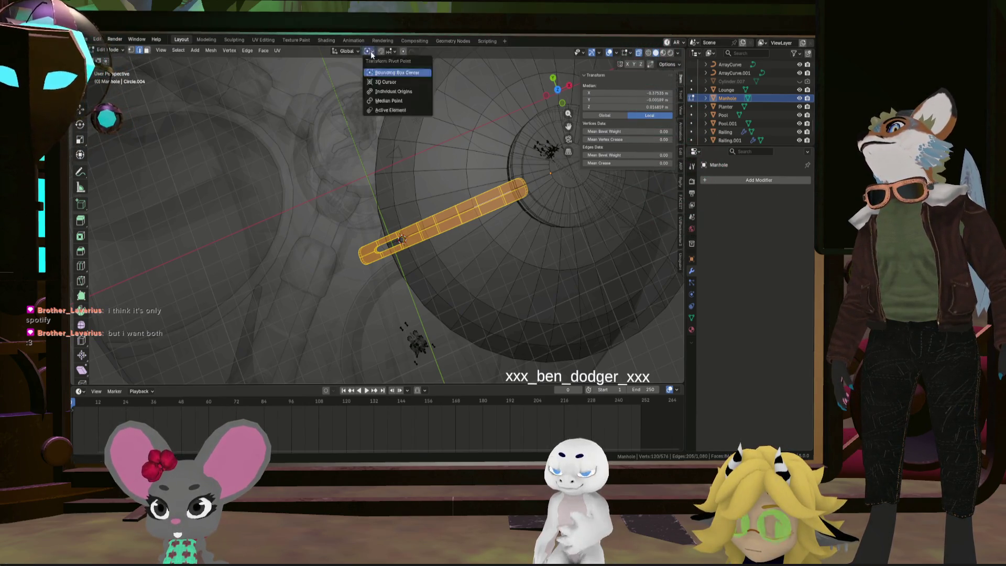
click(380, 82)
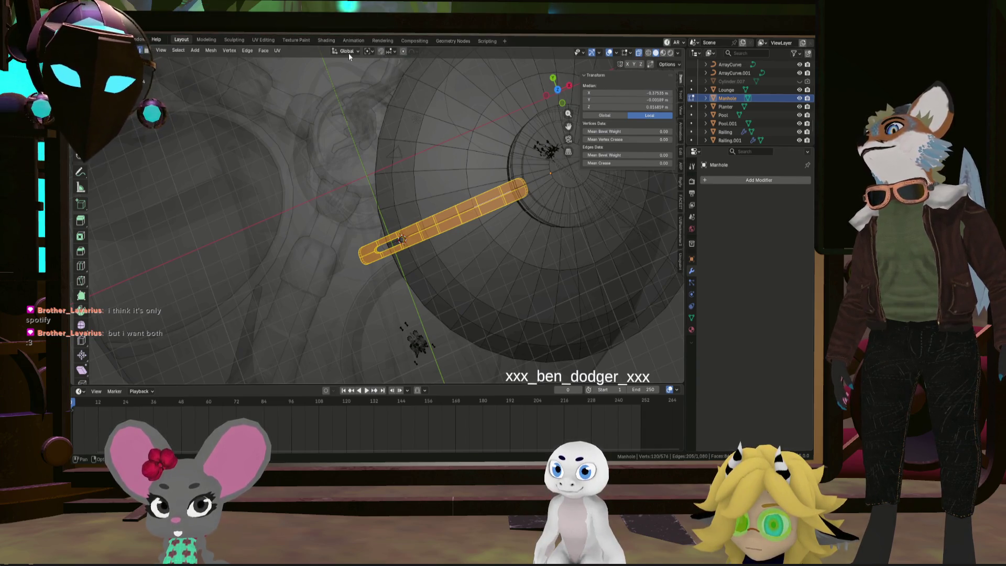
click(373, 52)
click(385, 83)
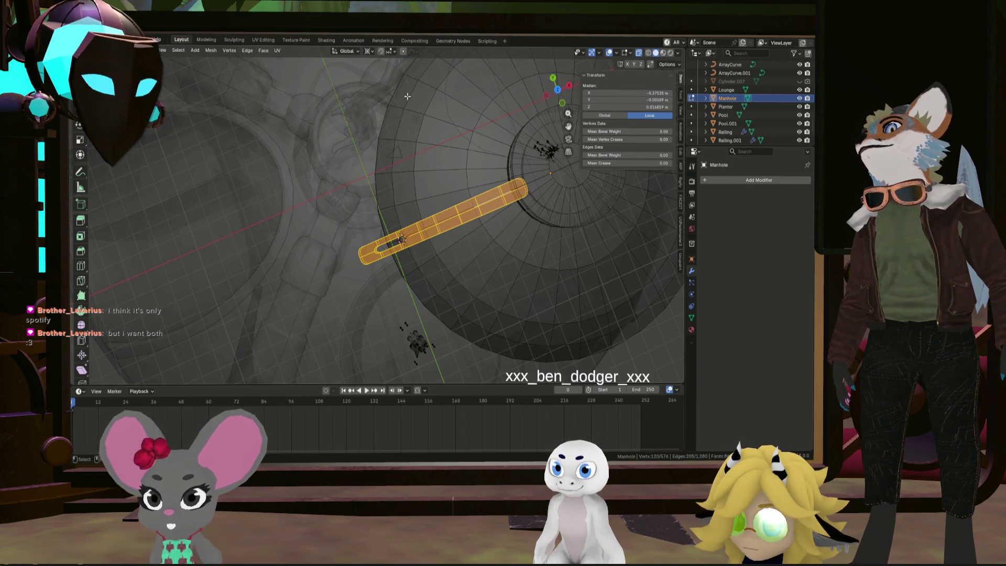
Rotate the radial bar about 20° around the 3D cursor and inspect it from below
key(r)
click(479, 118)
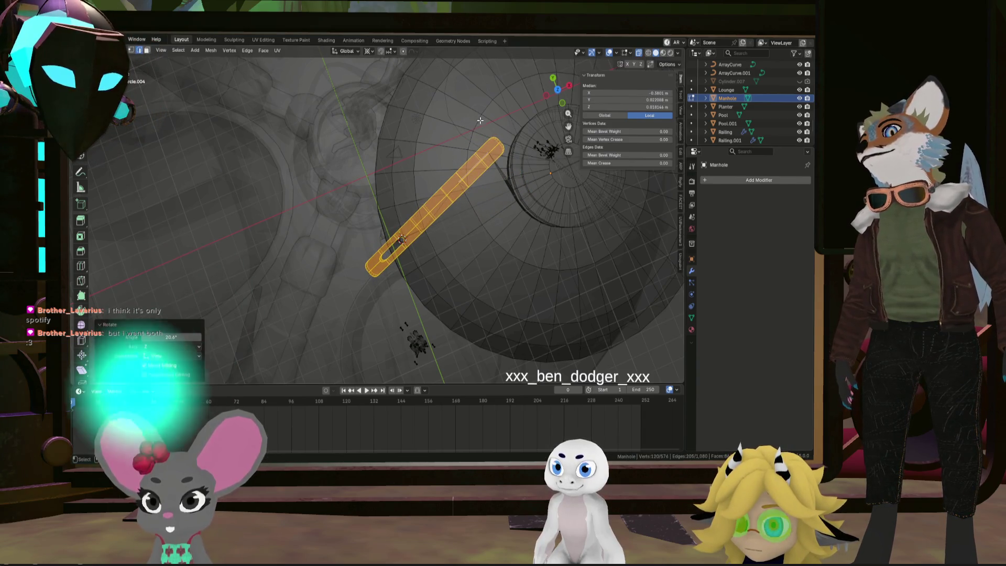
right_click(482, 121)
middle_drag(400, 108, 491, 158)
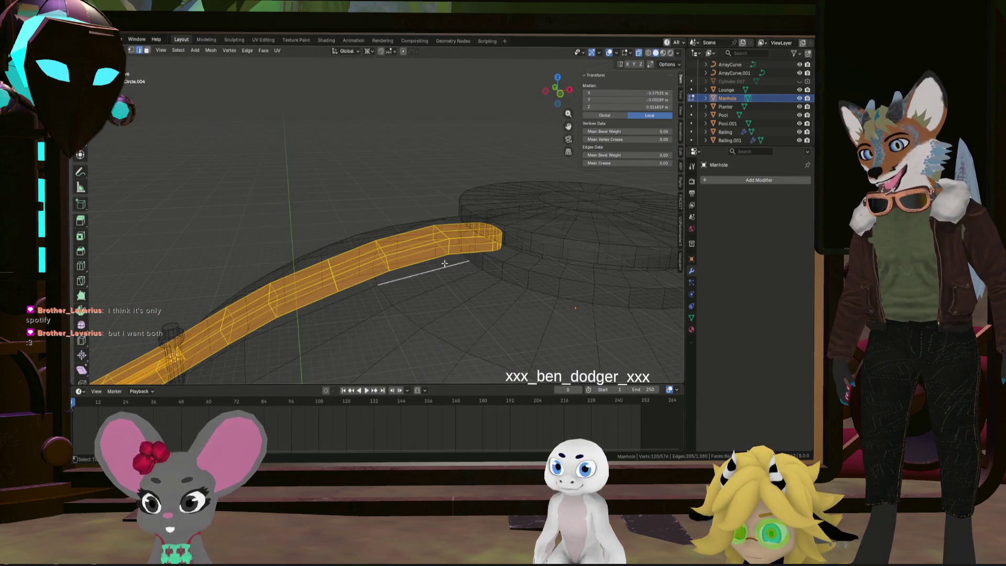
mouse_move(469, 243)
middle_down()
mouse_move(447, 232)
mouse_move(524, 272)
mouse_move(527, 228)
middle_up()
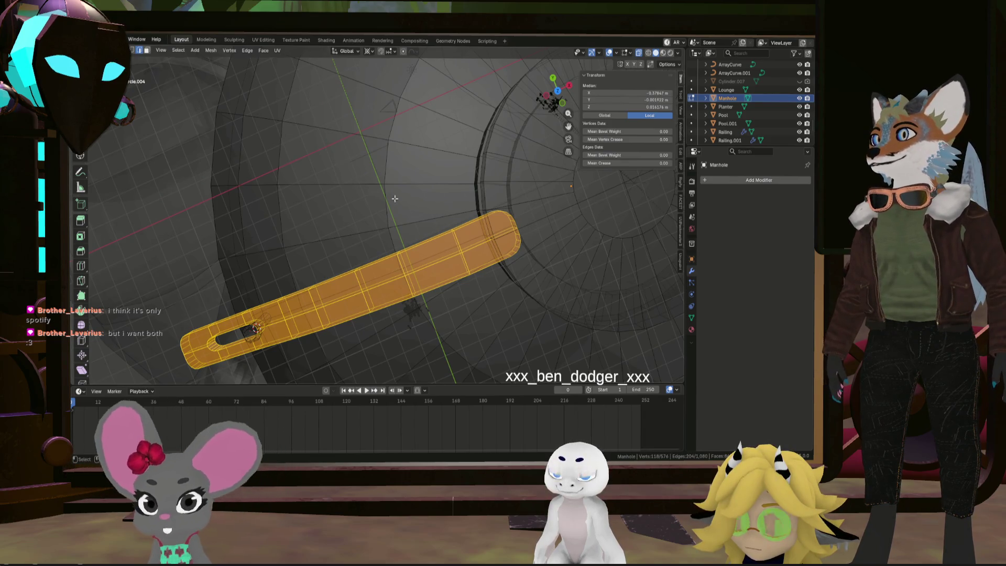
Try a 13° rotation of the bar, then undo it
middle_drag(395, 199, 429, 219)
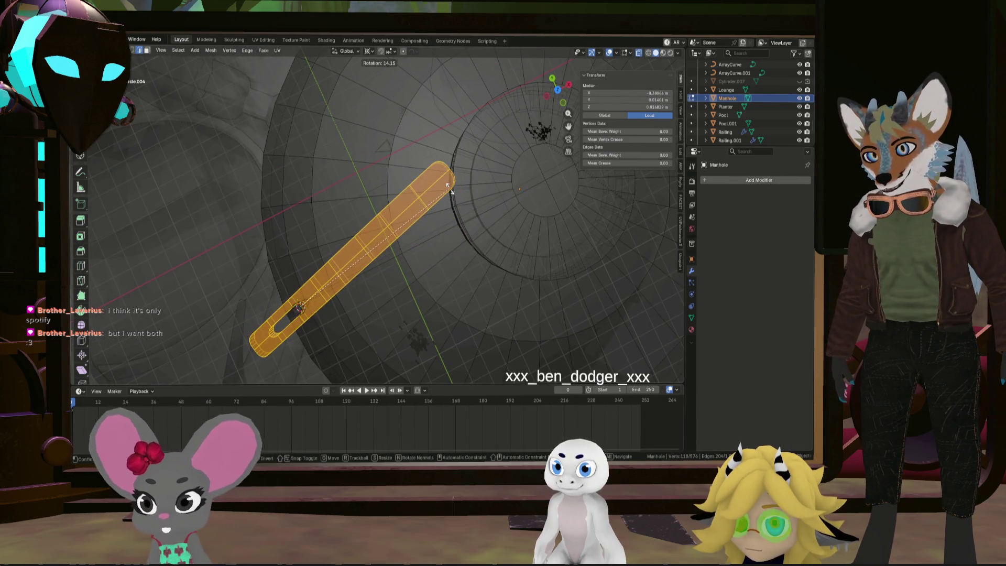
right_click(455, 190)
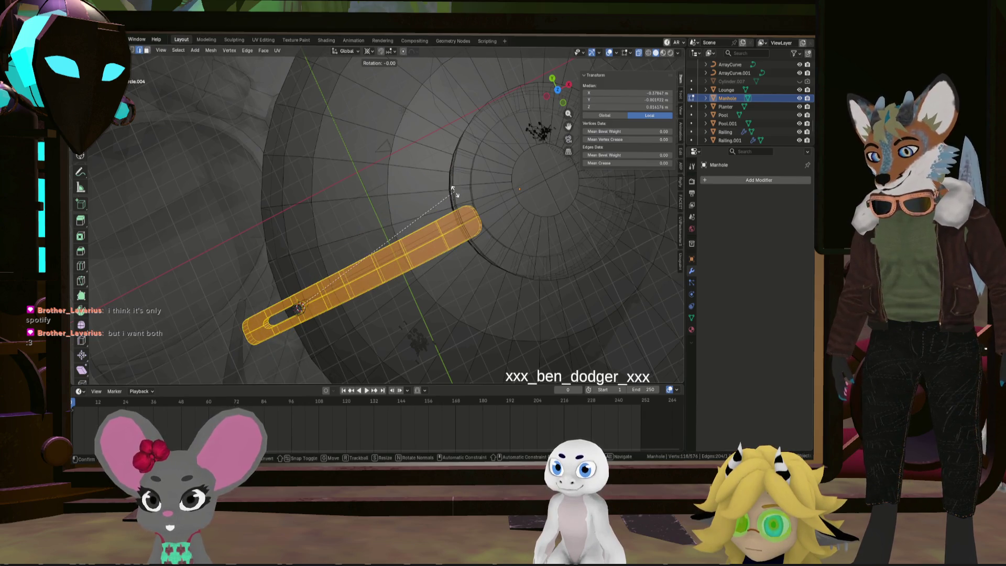
click(425, 158)
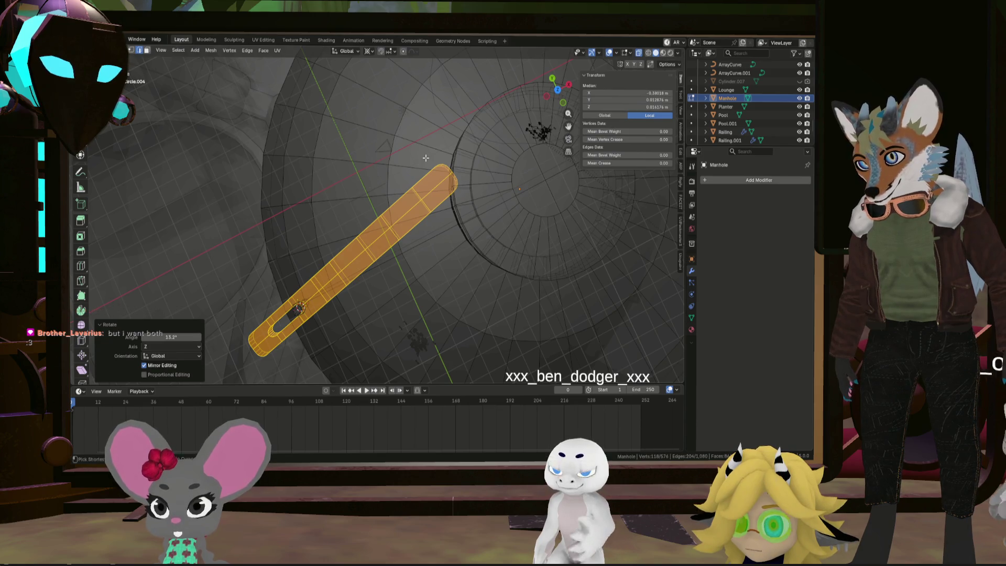
key(ctrl+z)
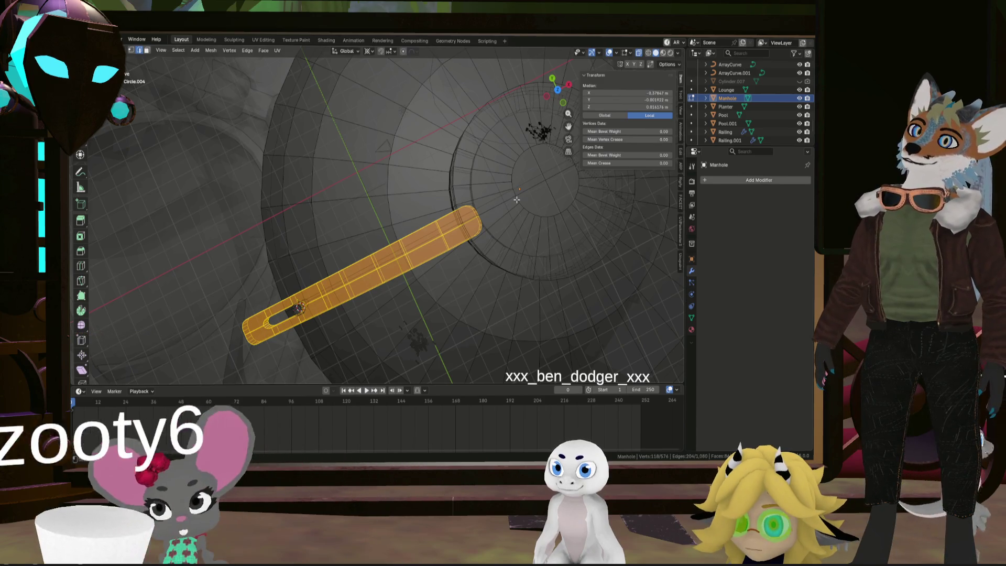
middle_drag(516, 200, 460, 176)
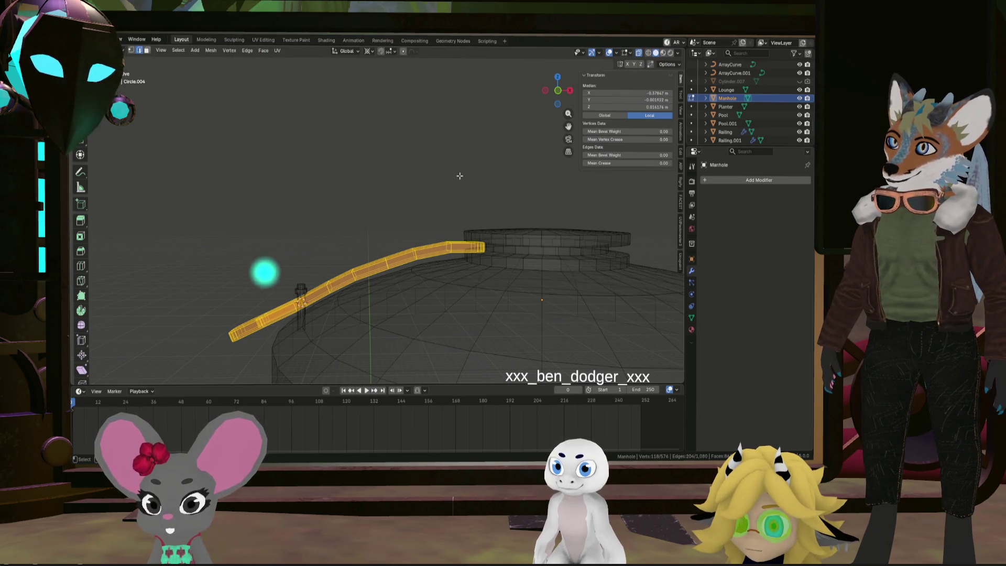
mouse_move(460, 176)
middle_down()
mouse_move(462, 278)
mouse_move(488, 292)
middle_up()
Rotate the bar 18.9°, move it, and rotate it -3.58° so its inner end meets the hub
key(r)
click(488, 193)
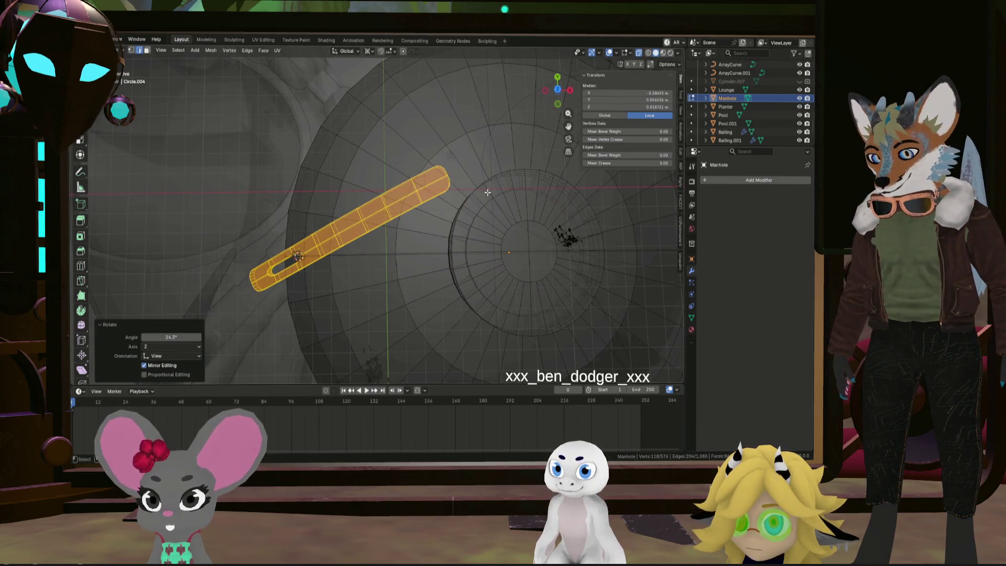
key(ctrl+z)
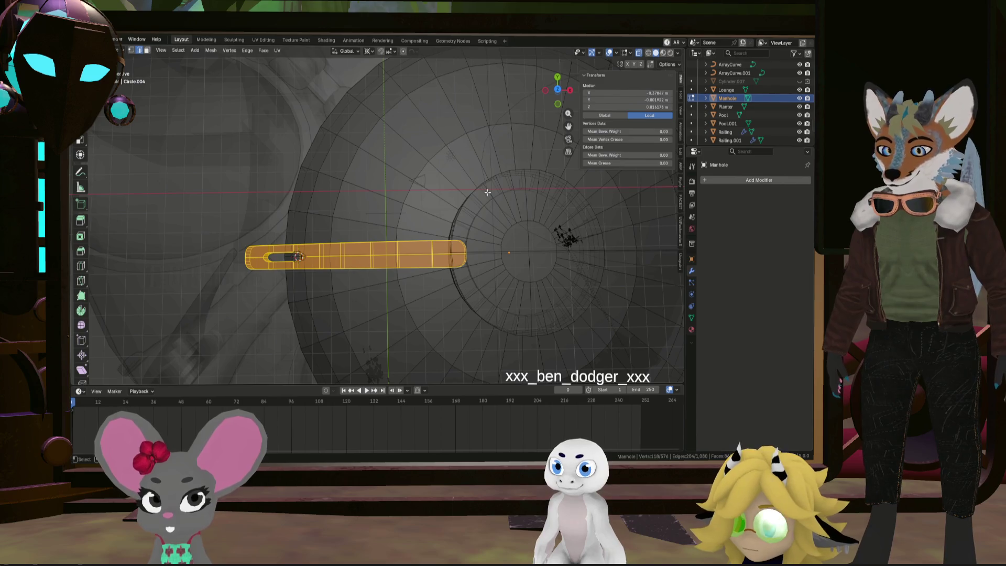
click(459, 128)
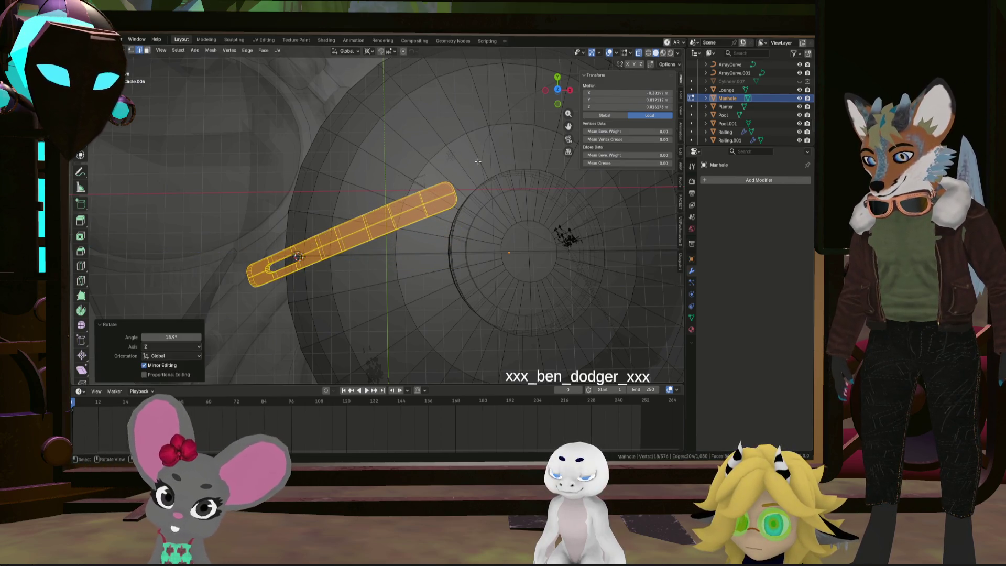
click(504, 151)
key(r)
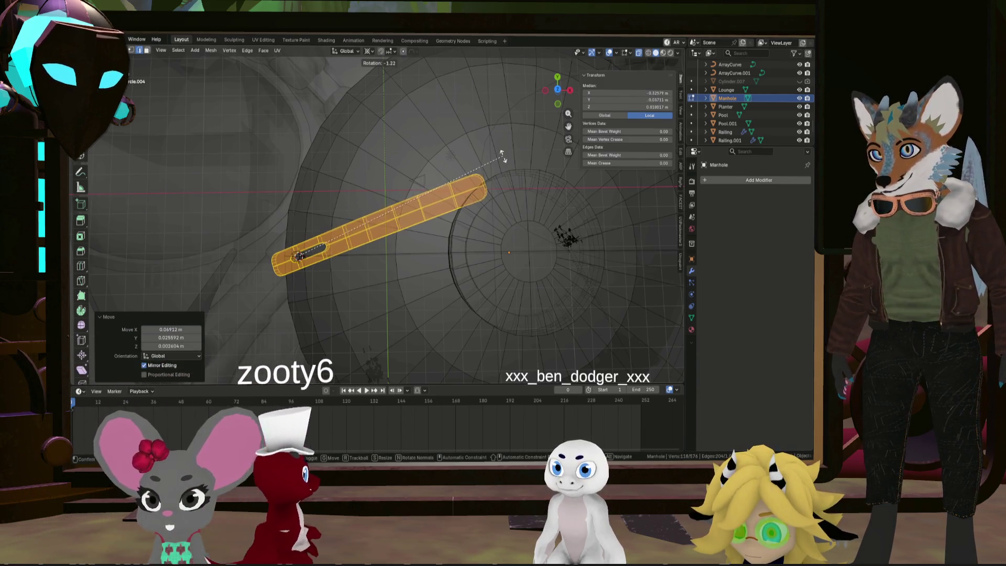
click(504, 166)
mouse_move(503, 167)
middle_down()
mouse_move(473, 130)
mouse_move(480, 141)
mouse_move(439, 163)
mouse_move(457, 266)
mouse_move(396, 256)
mouse_move(428, 222)
mouse_move(483, 216)
mouse_move(426, 233)
mouse_move(328, 207)
mouse_move(503, 257)
middle_up()
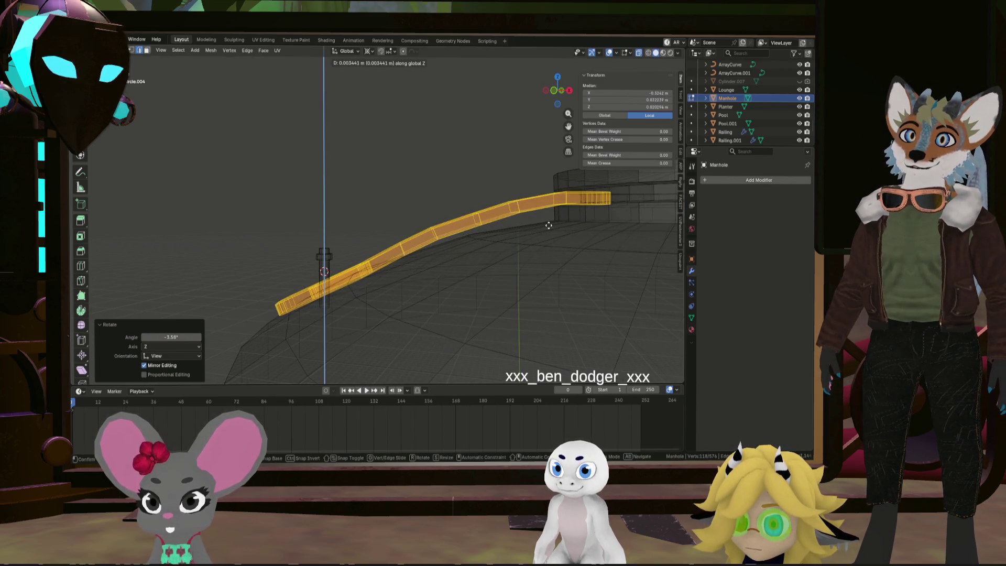
Raise the radial bar slightly along Z so it rests on the dome
click(549, 225)
mouse_move(549, 224)
middle_down()
mouse_move(506, 220)
mouse_move(571, 234)
mouse_move(661, 230)
mouse_move(419, 204)
mouse_move(414, 178)
mouse_move(434, 162)
mouse_move(456, 164)
middle_up()
scroll(416, 200, up, 3)
Select an edge loop along the bar, then reselect a single edge at its inner end
alt+click(416, 199)
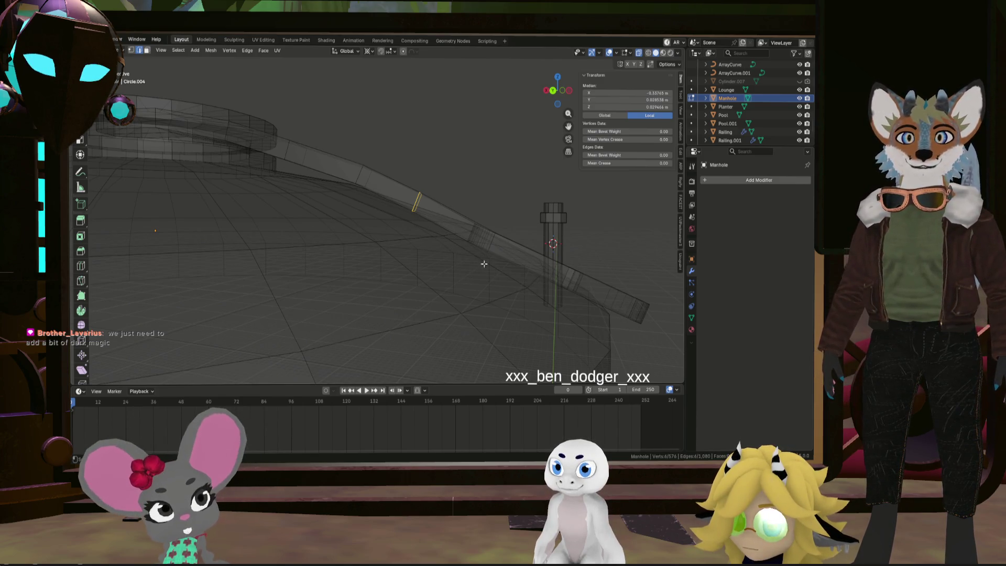
middle_drag(511, 233, 518, 232)
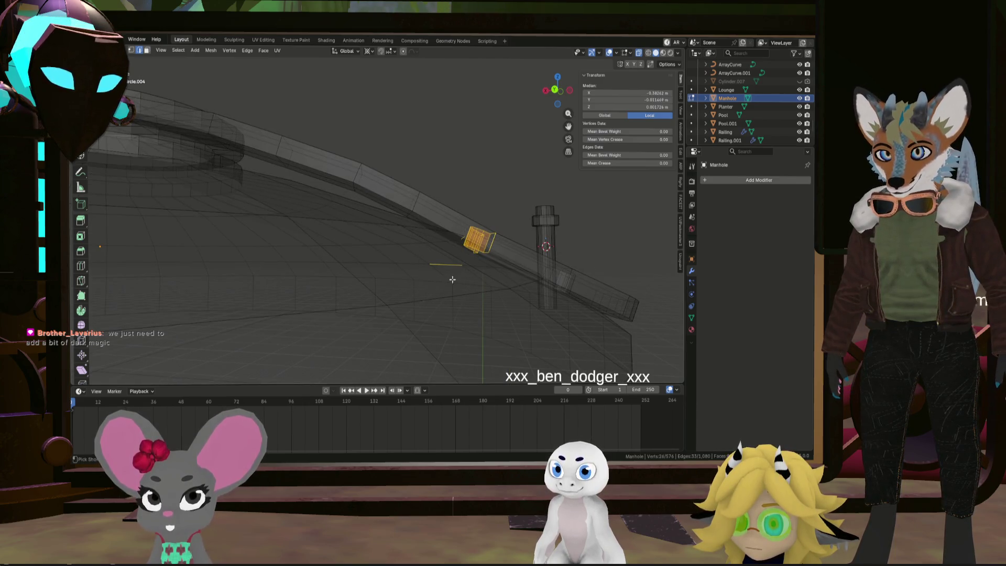
middle_drag(484, 256, 502, 256)
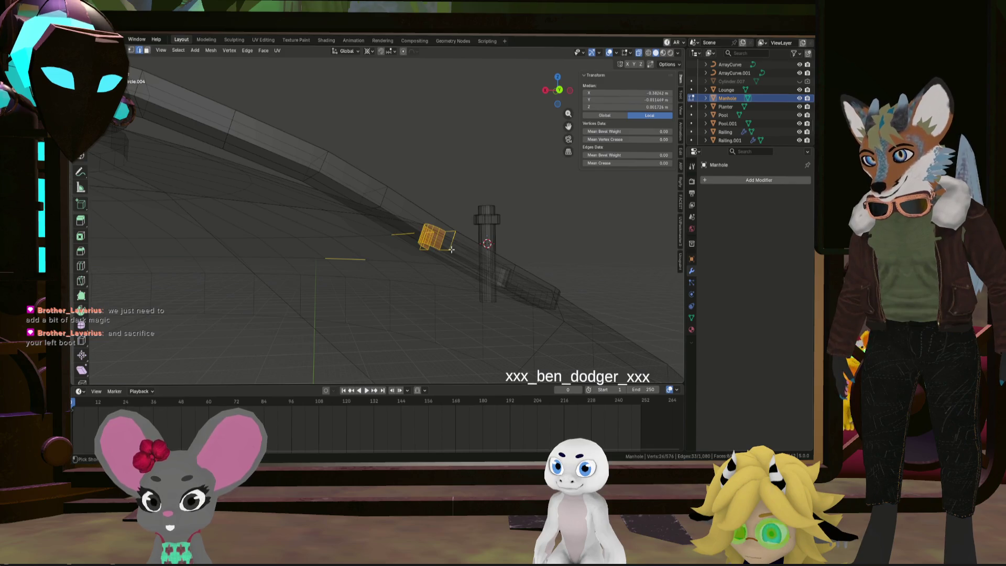
mouse_move(402, 282)
middle_down()
mouse_move(522, 261)
mouse_move(434, 285)
mouse_move(434, 298)
mouse_move(495, 285)
mouse_move(322, 212)
mouse_move(299, 241)
mouse_move(329, 243)
mouse_move(332, 262)
mouse_move(426, 214)
middle_up()
click(495, 285)
click(426, 214)
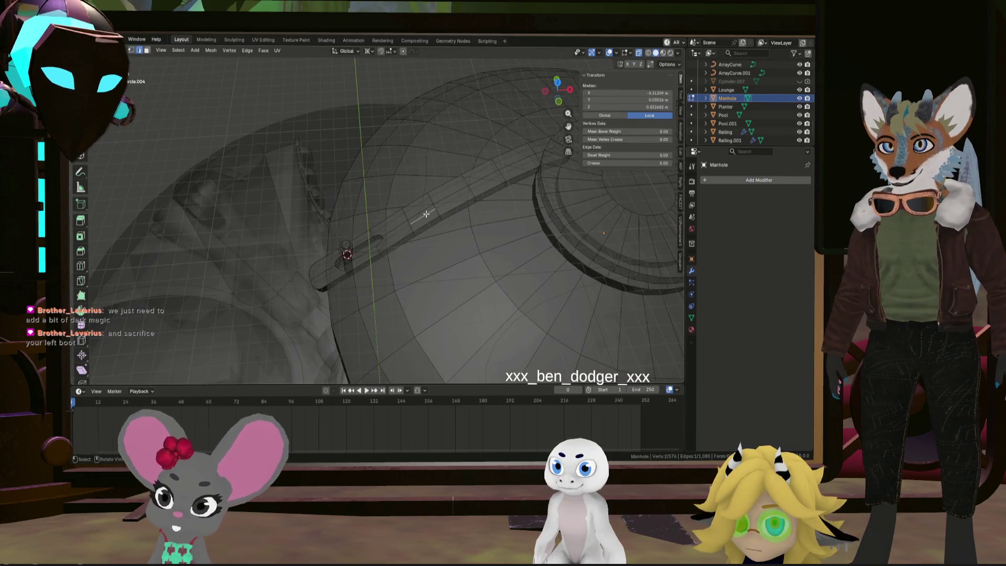
Select the whole bar mesh with L and check it from a near top-down view
key(l)
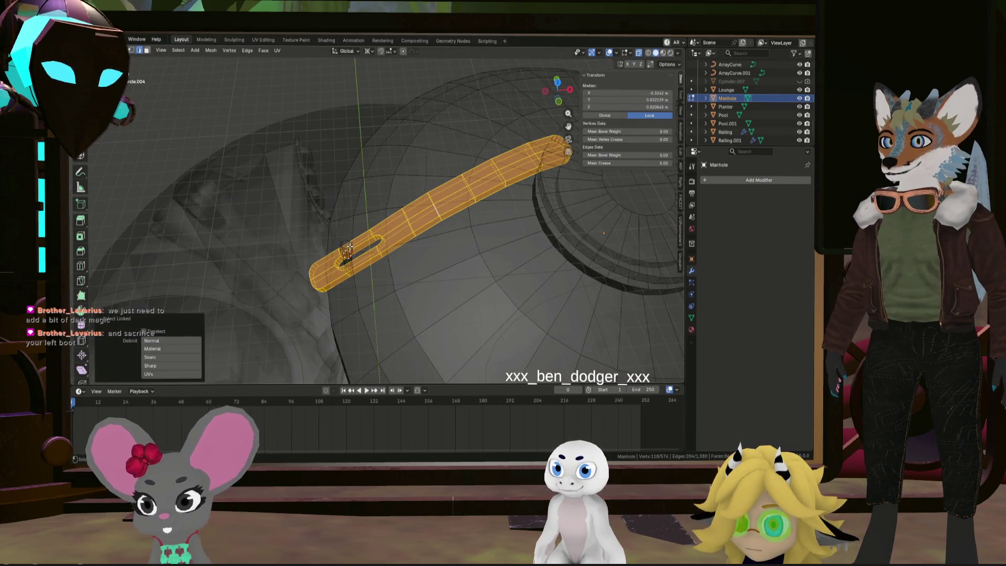
middle_drag(355, 263, 457, 222)
scroll(393, 184, down, 2)
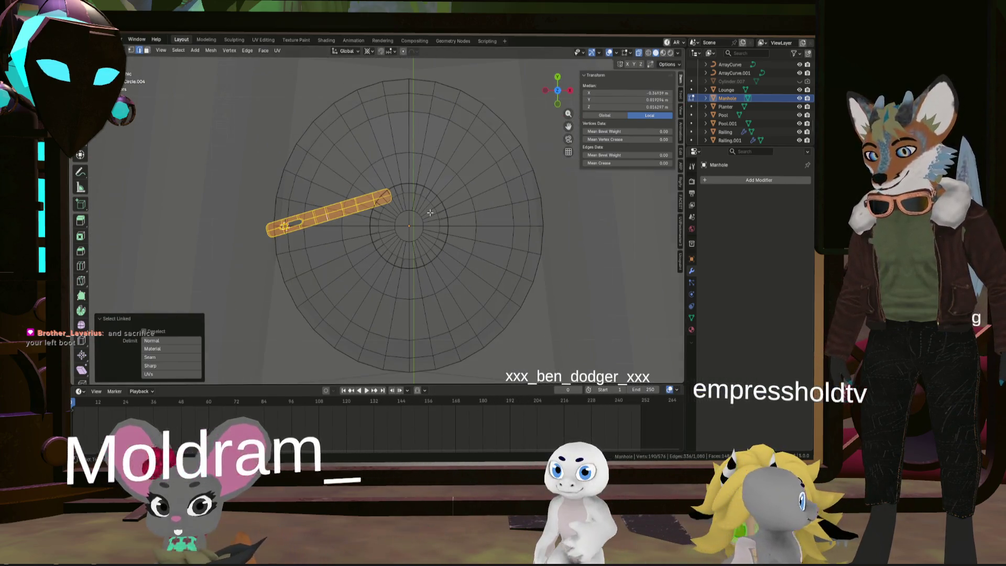
right_click(459, 163)
key(s)
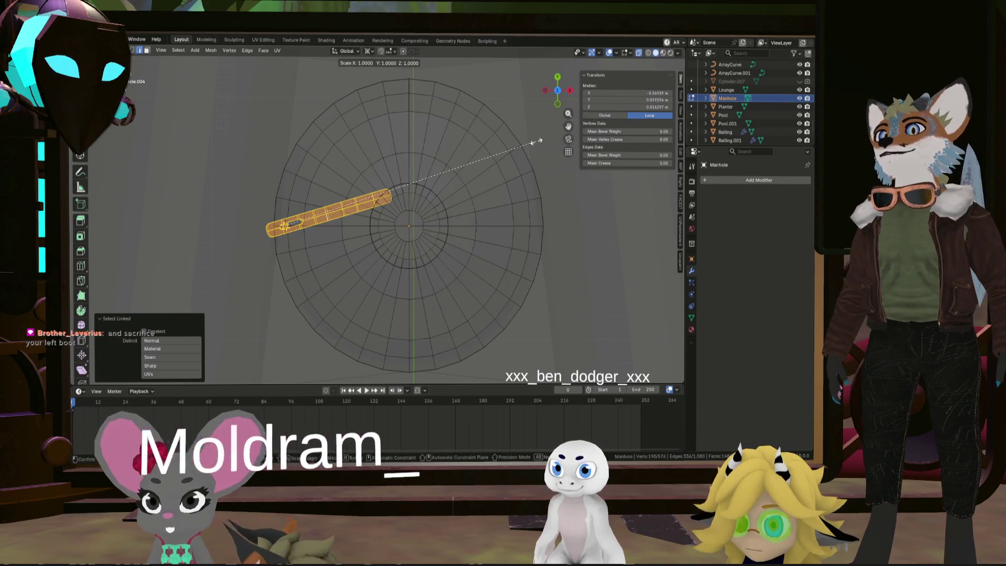
key(Escape)
Snap the 3D cursor to the bar's centre, then to the centre of the disc
key(shift+s)
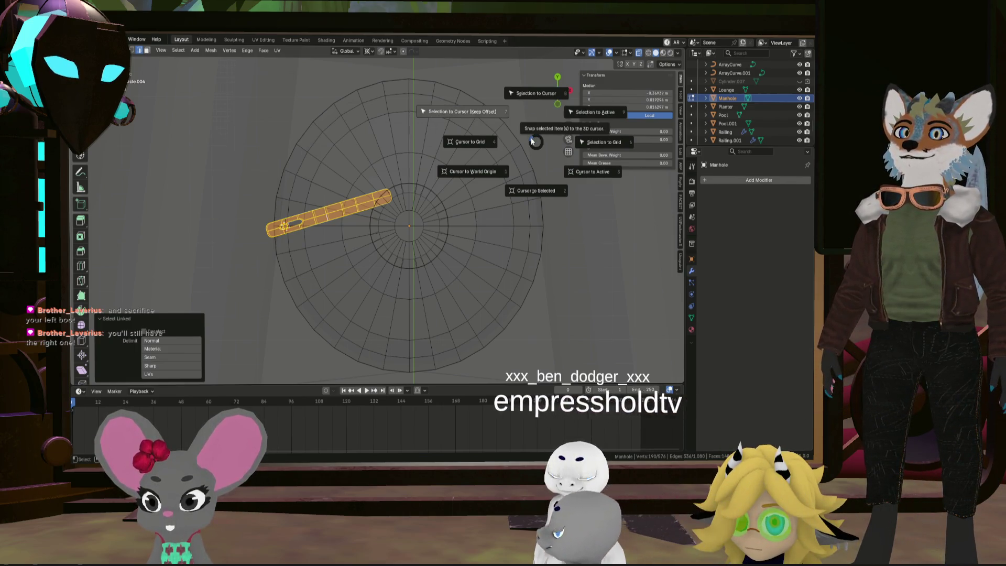
click(536, 190)
click(435, 234)
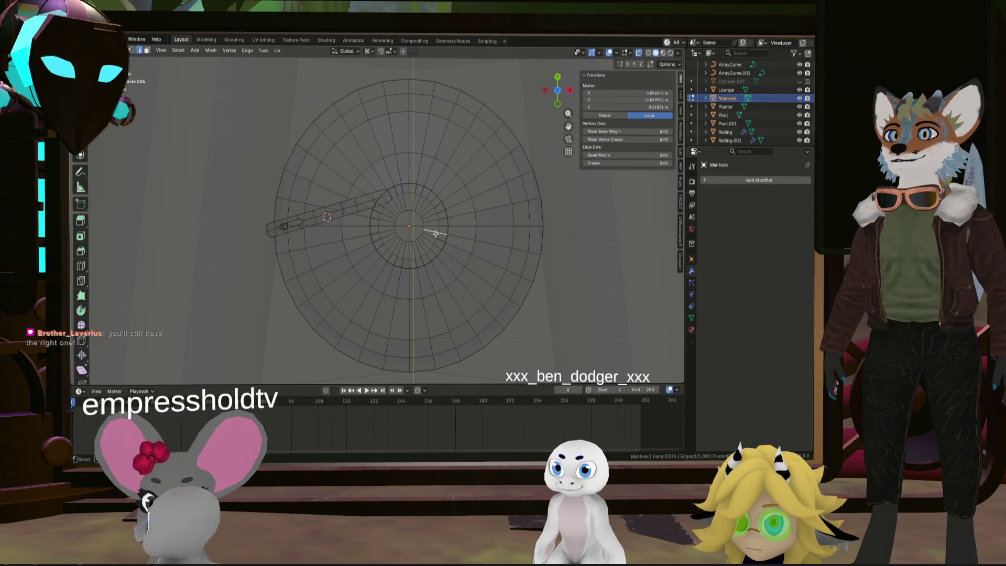
key(ctrl+l)
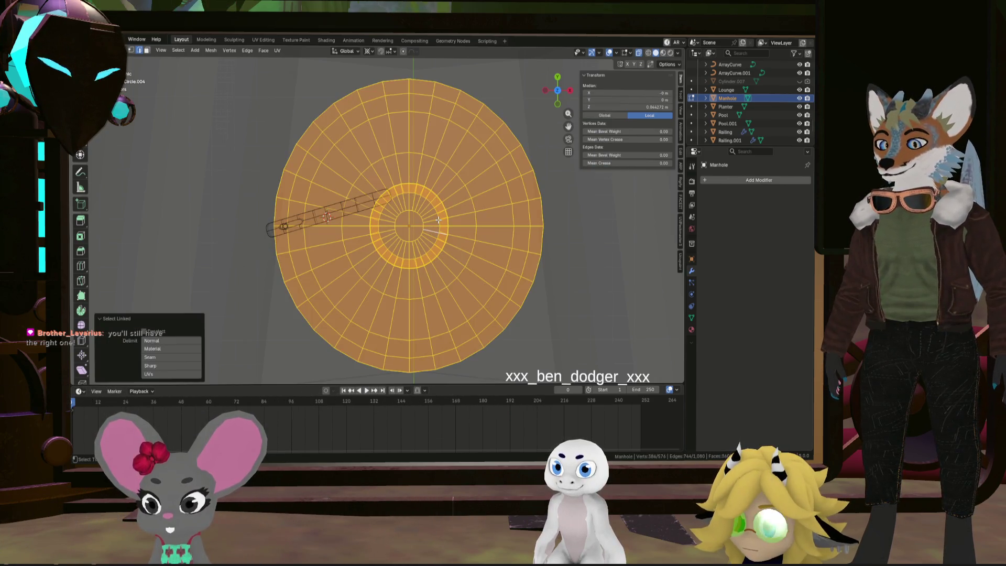
key(shift+s)
click(449, 259)
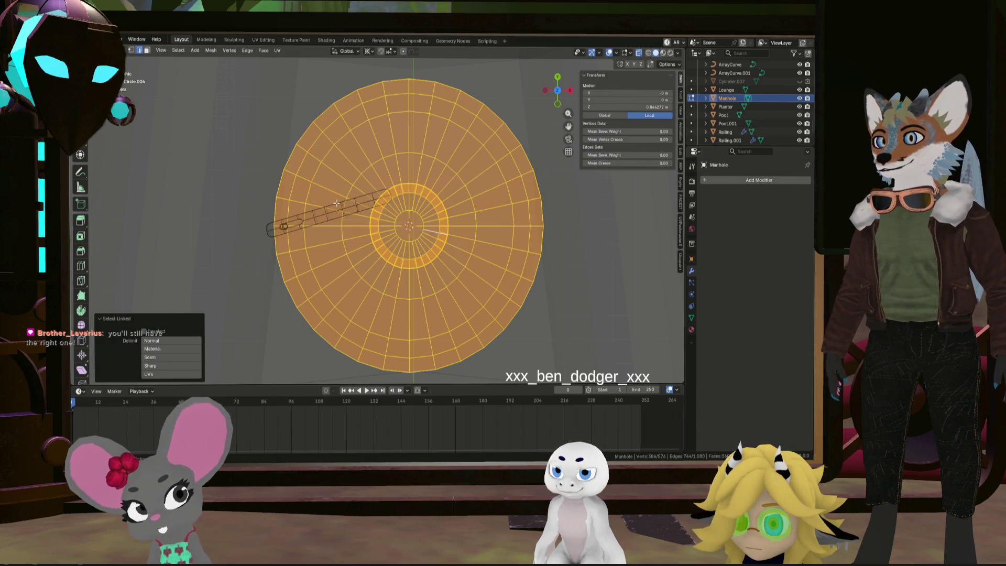
Select the disc and the bar pieces with Ctrl+L, then deselect and view the whole scene
click(345, 212)
key(ctrl+l)
right_click(344, 211)
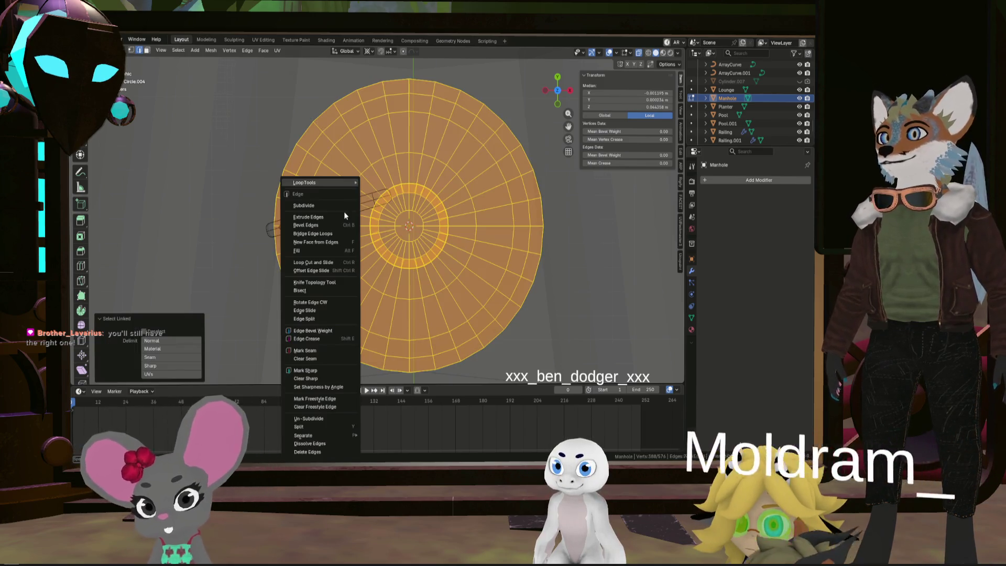
key(Escape)
click(260, 226)
click(277, 226)
key(ctrl+l)
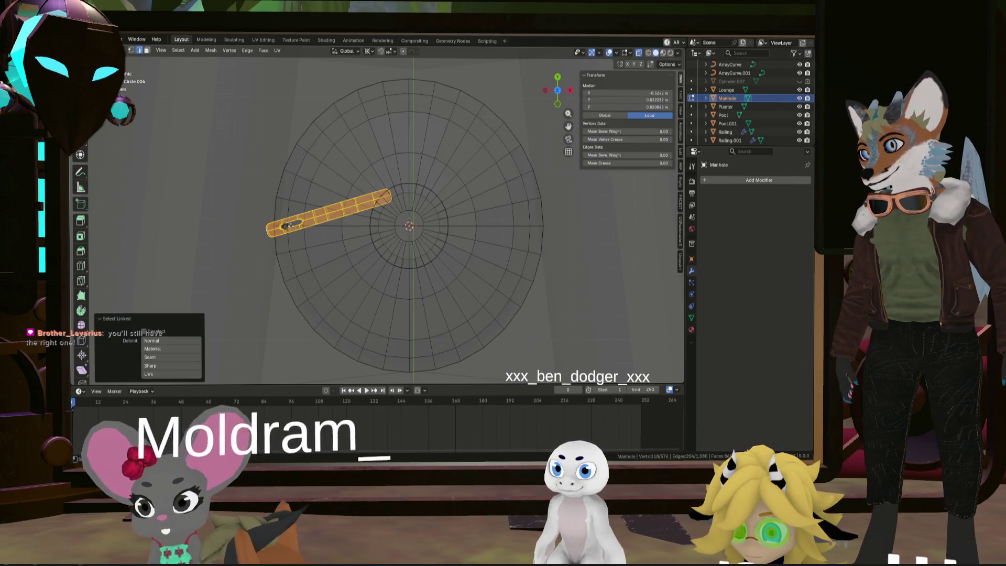
click(230, 217)
mouse_move(230, 217)
middle_down()
mouse_move(353, 337)
mouse_move(298, 263)
mouse_move(308, 292)
mouse_move(251, 151)
middle_up()
In top view, duplicate the radial bar and rotate the copy 90° about Z
scroll(250, 151, up, 2)
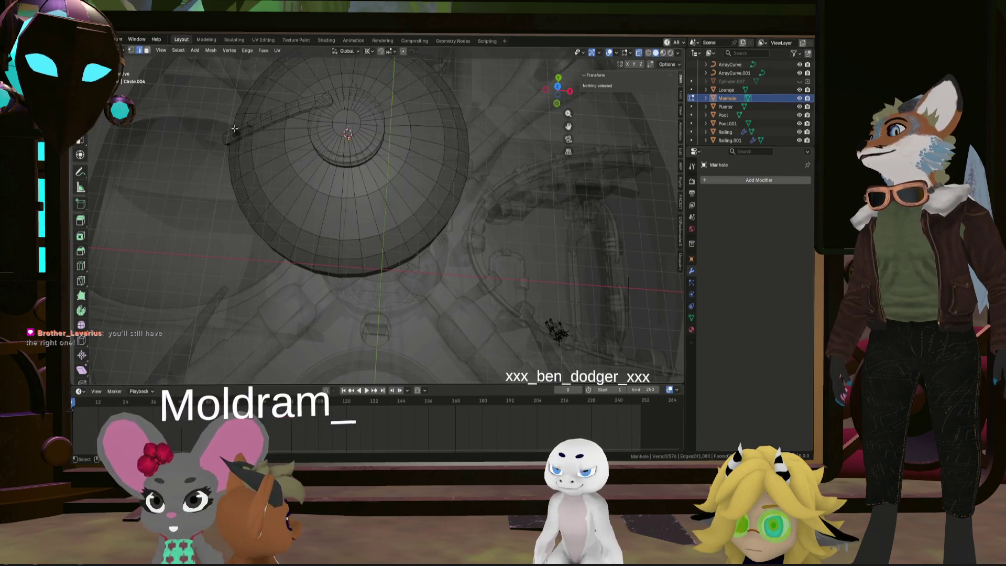
key(l)
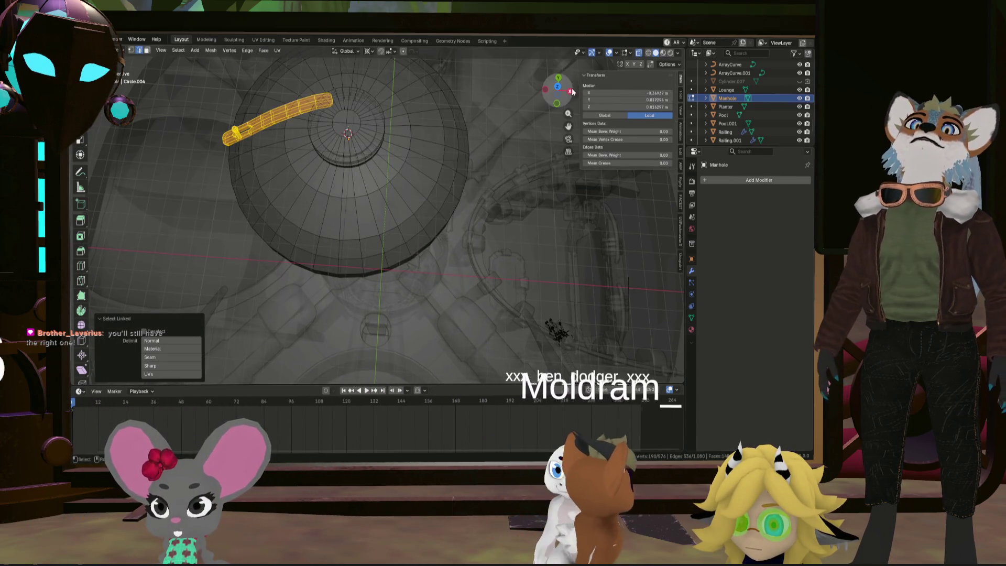
key(KP_7)
scroll(401, 202, down, 1)
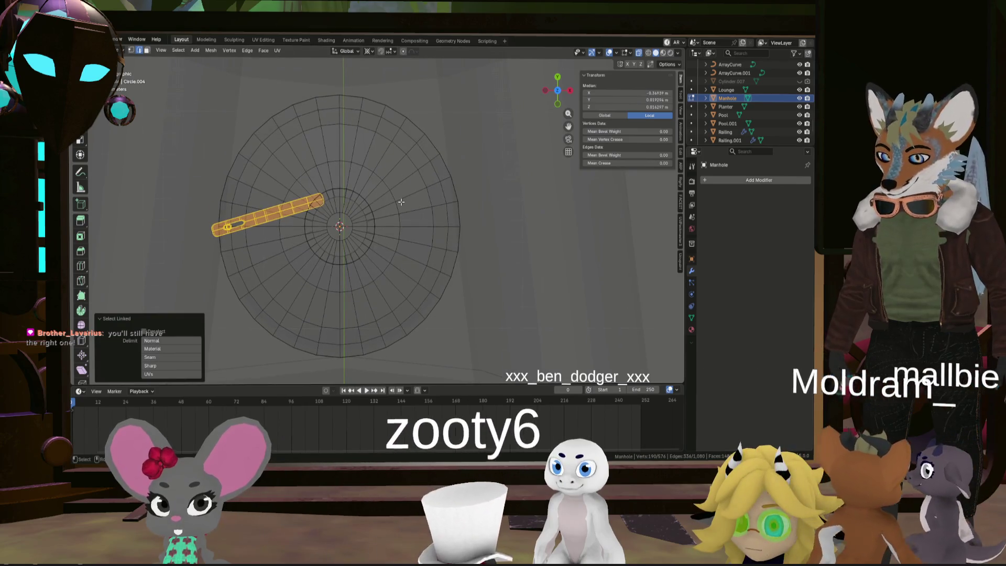
key(shift+d)
key(Escape)
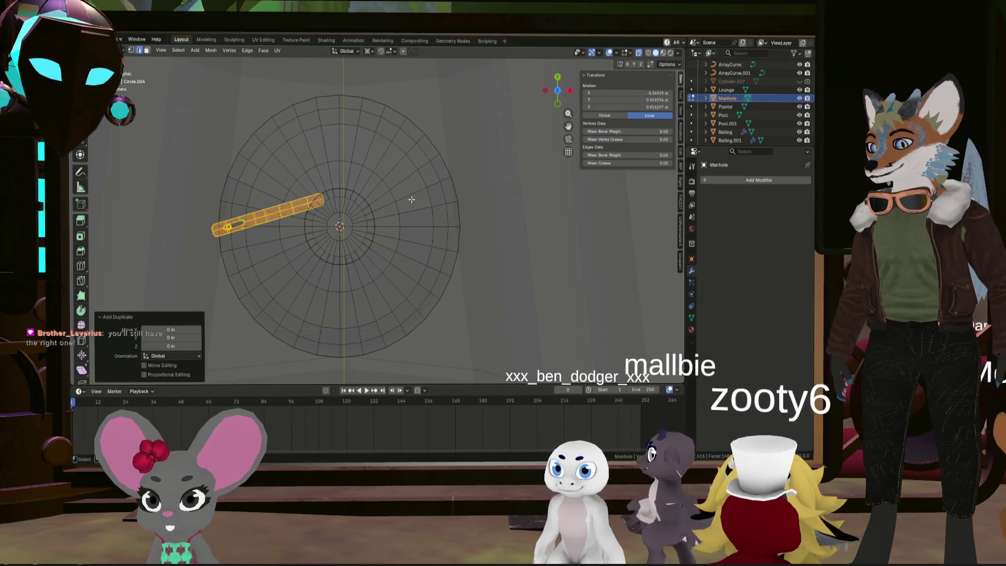
key(r)
key(z)
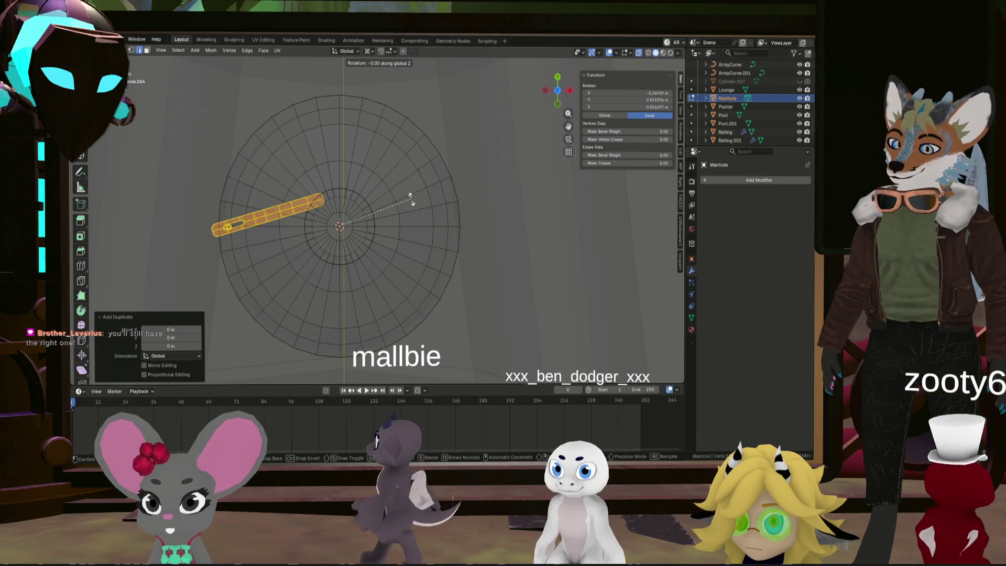
text(45)
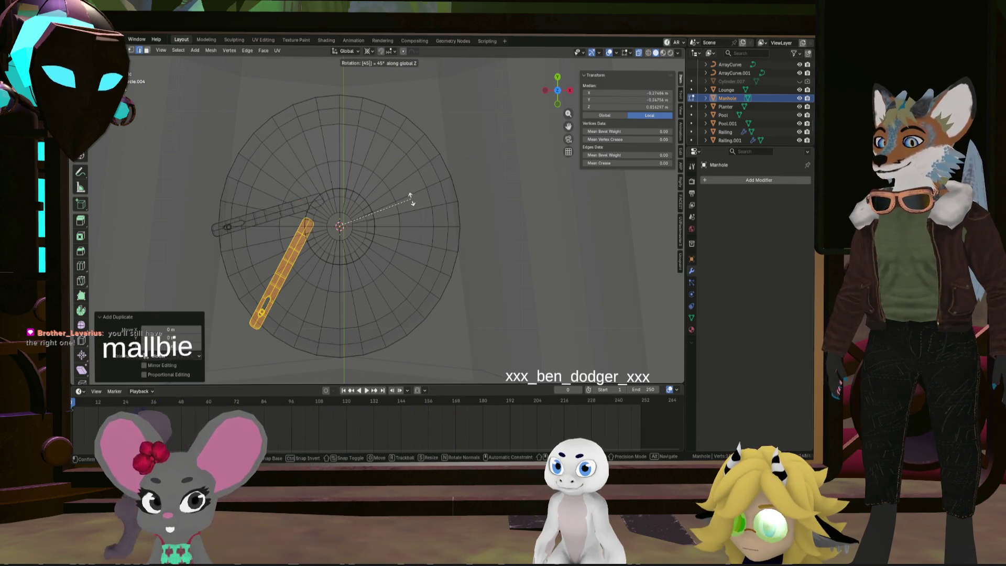
key(BackSpace)
key(BackSpace)
text(90)
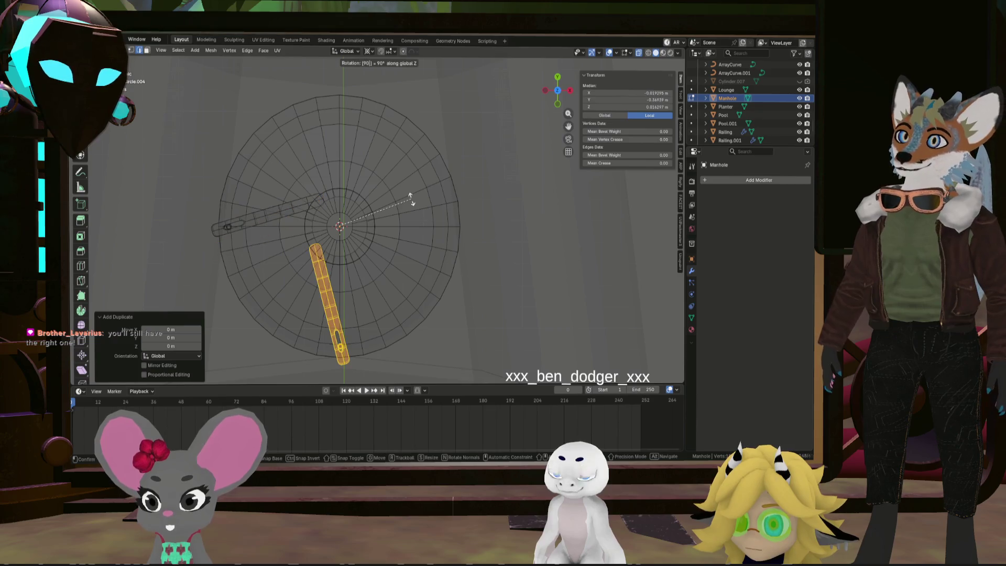
key(Return)
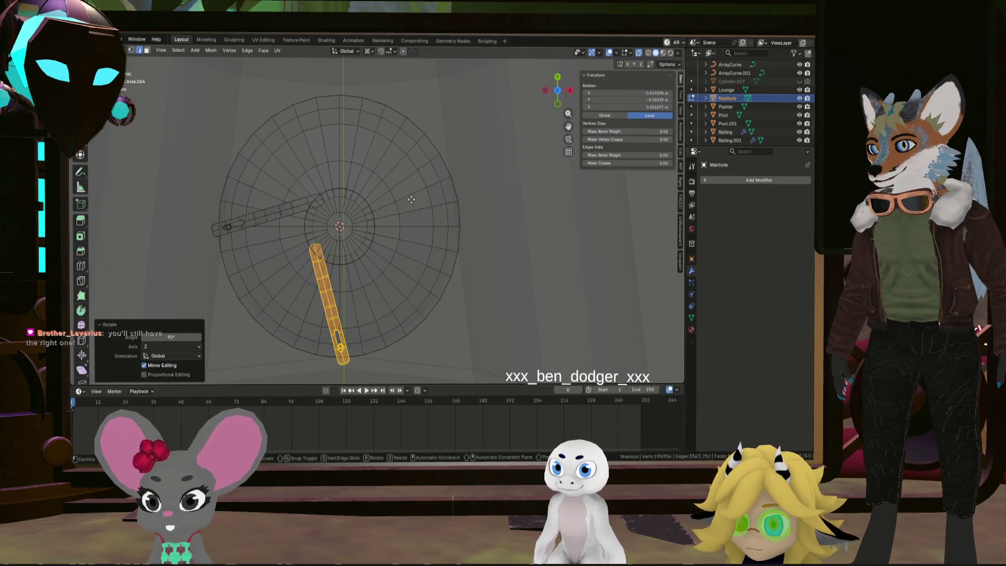
Add two more copies, each turned a further 90°, to complete the four-bar cross
right_click(413, 199)
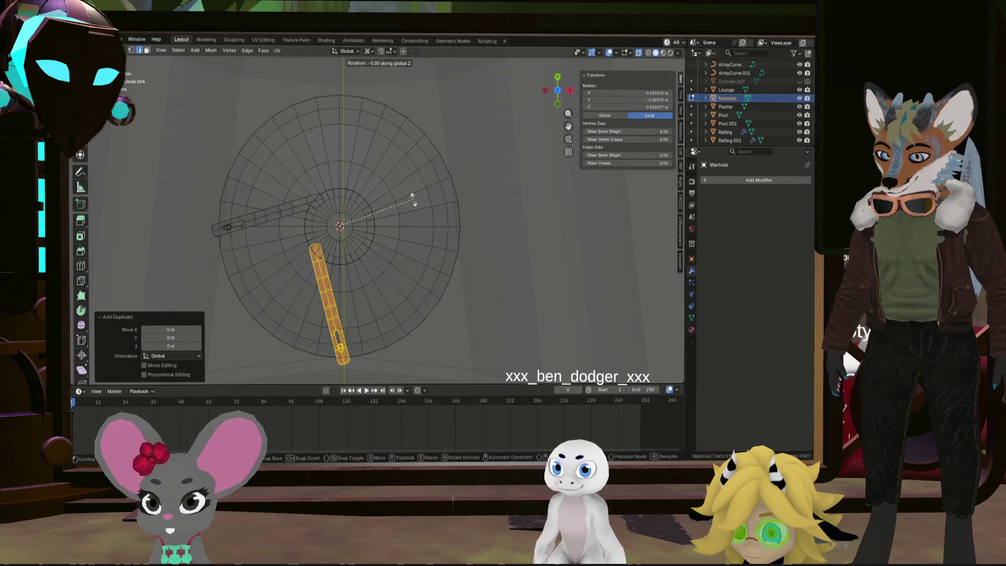
text(90)
key(Return)
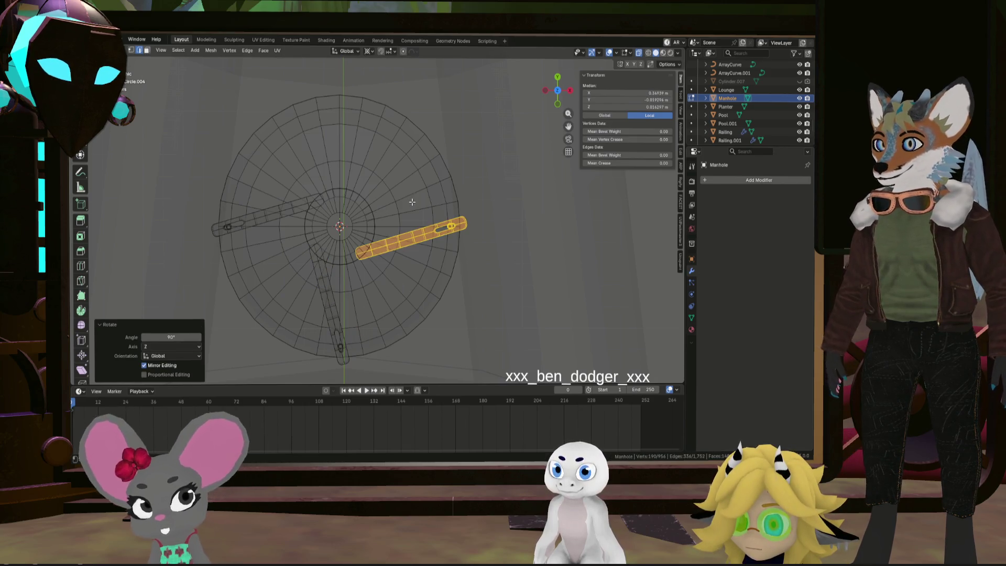
key(shift+d)
right_click(413, 205)
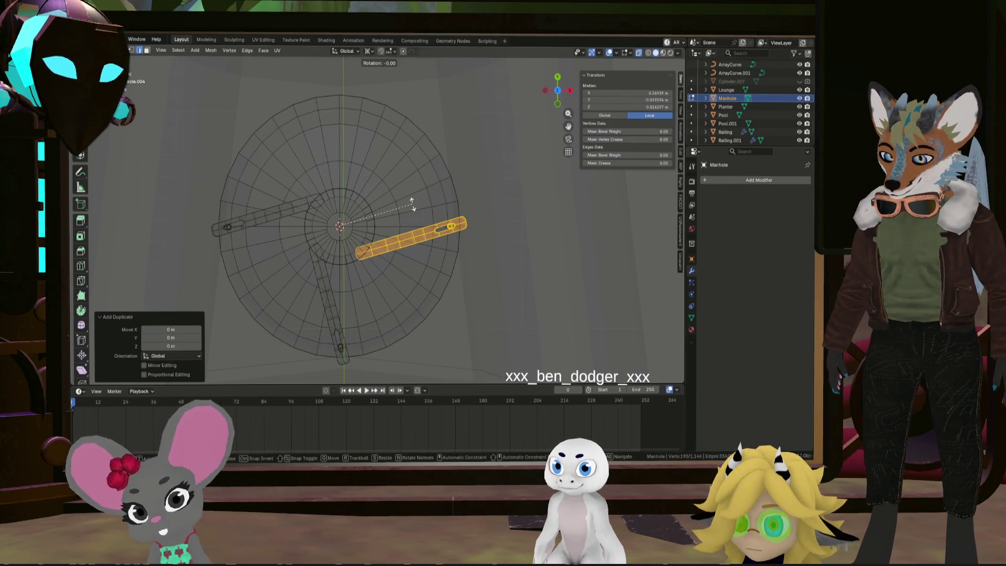
text(90)
key(Return)
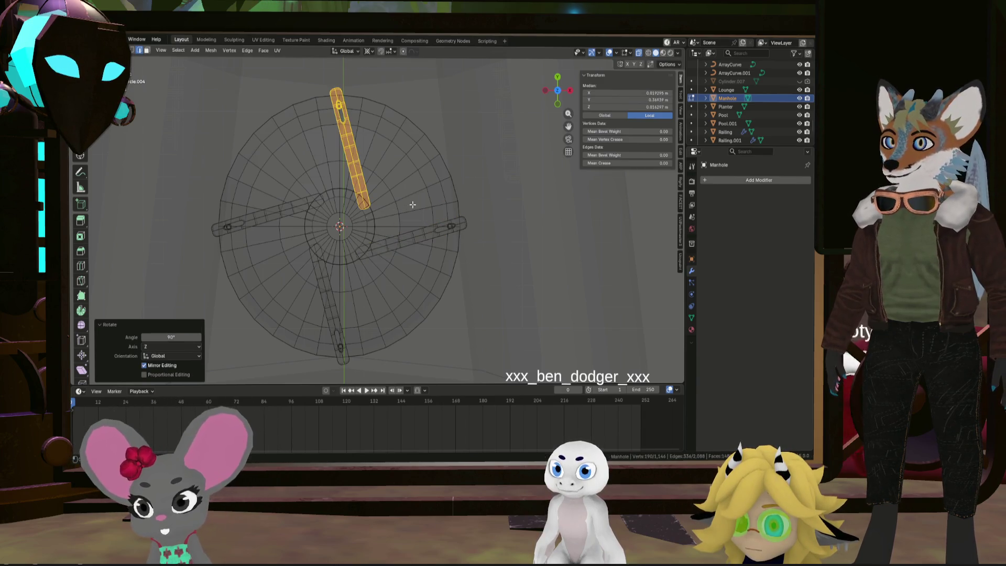
key(alt+a)
mouse_move(519, 237)
middle_down()
mouse_move(461, 248)
mouse_move(447, 213)
mouse_move(400, 204)
mouse_move(402, 278)
middle_up()
scroll(401, 203, up, 3)
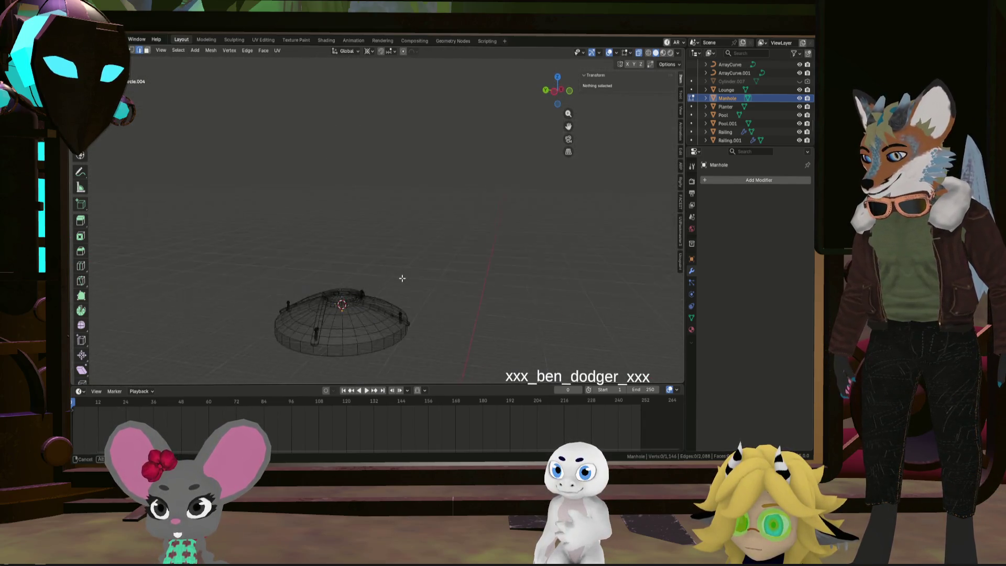
In Object Mode, deselect, orbit low around the cover, then select the Manhole object
key(Tab)
click(415, 273)
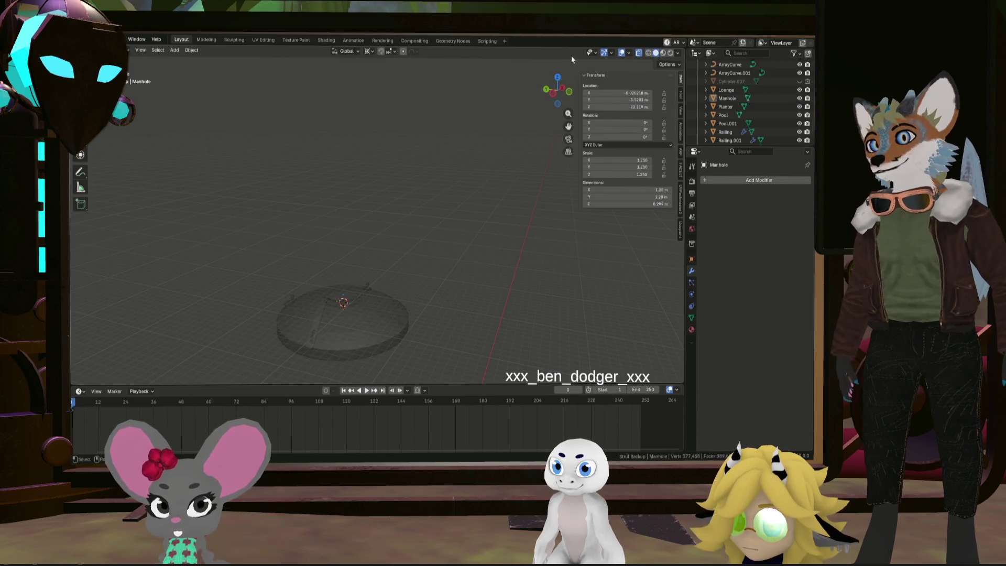
scroll(341, 317, up, 4)
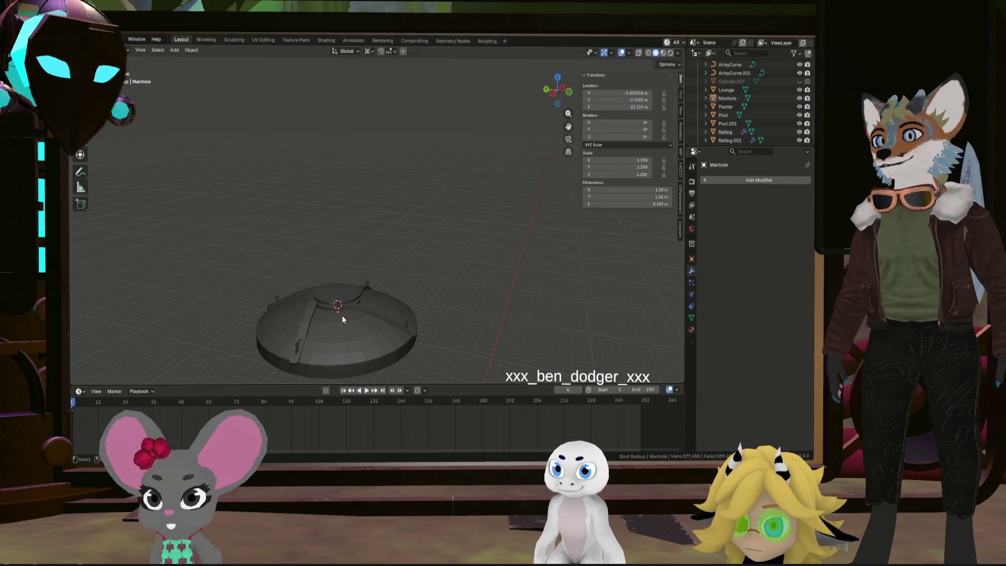
mouse_move(340, 320)
middle_down()
mouse_move(295, 301)
mouse_move(294, 321)
mouse_move(340, 332)
mouse_move(331, 357)
mouse_move(344, 331)
mouse_move(316, 346)
mouse_move(255, 304)
mouse_move(394, 312)
mouse_move(353, 314)
mouse_move(363, 325)
mouse_move(348, 347)
mouse_move(387, 327)
mouse_move(418, 332)
mouse_move(420, 323)
mouse_move(399, 317)
middle_up()
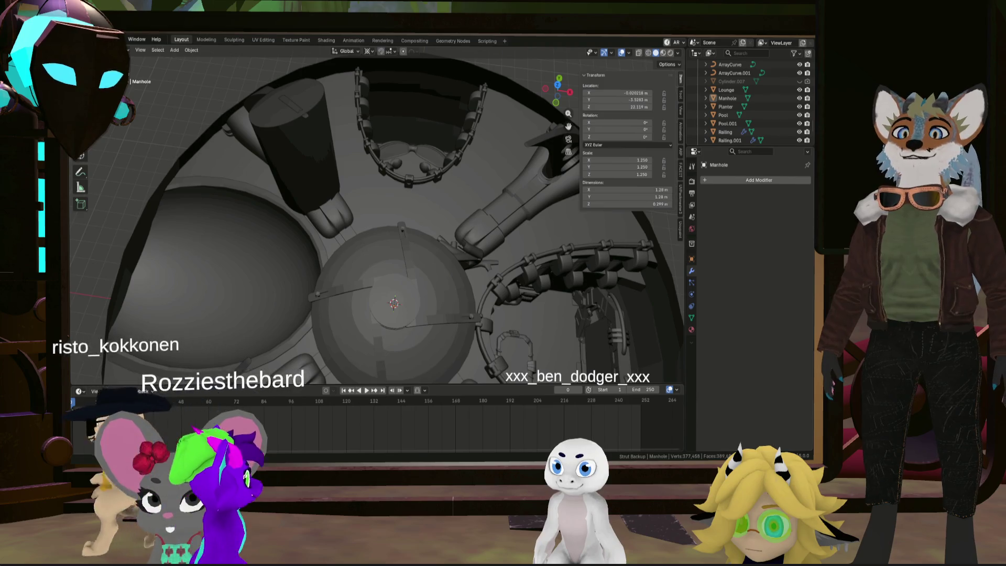
mouse_move(458, 284)
middle_down()
mouse_move(396, 286)
mouse_move(409, 230)
mouse_move(436, 213)
mouse_move(480, 254)
mouse_move(445, 288)
mouse_move(442, 325)
mouse_move(461, 269)
mouse_move(433, 285)
mouse_move(435, 246)
mouse_move(445, 270)
mouse_move(401, 267)
mouse_move(388, 291)
middle_up()
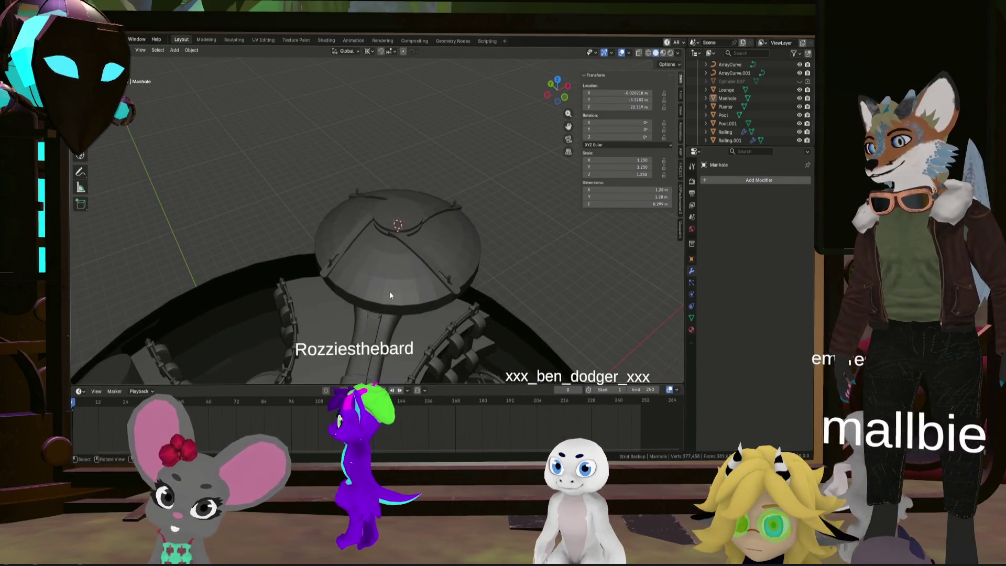
scroll(388, 287, up, 3)
click(391, 284)
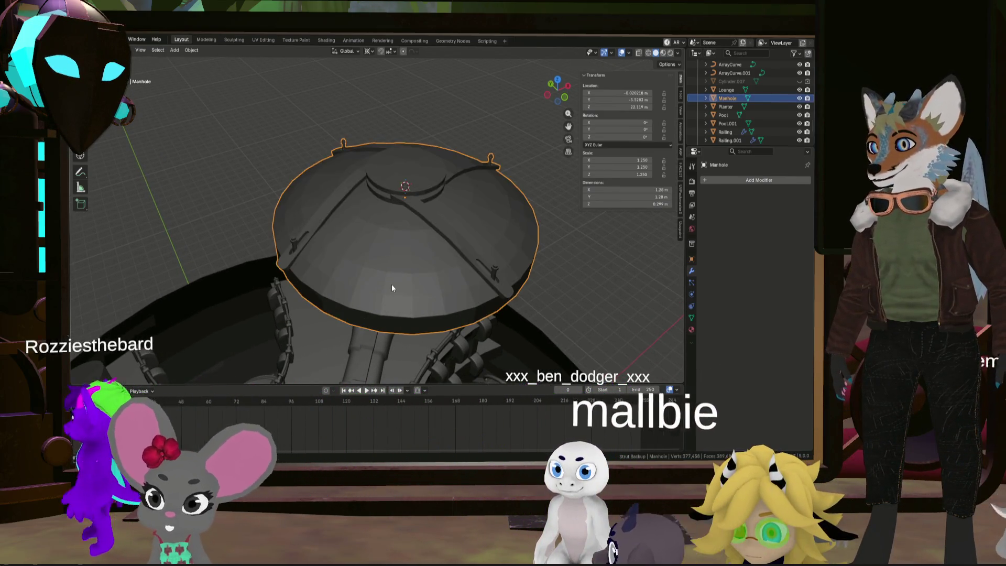
In Edit Mode, select a ring of edges on the dome and move it
key(Tab)
alt+click(399, 296)
key(s)
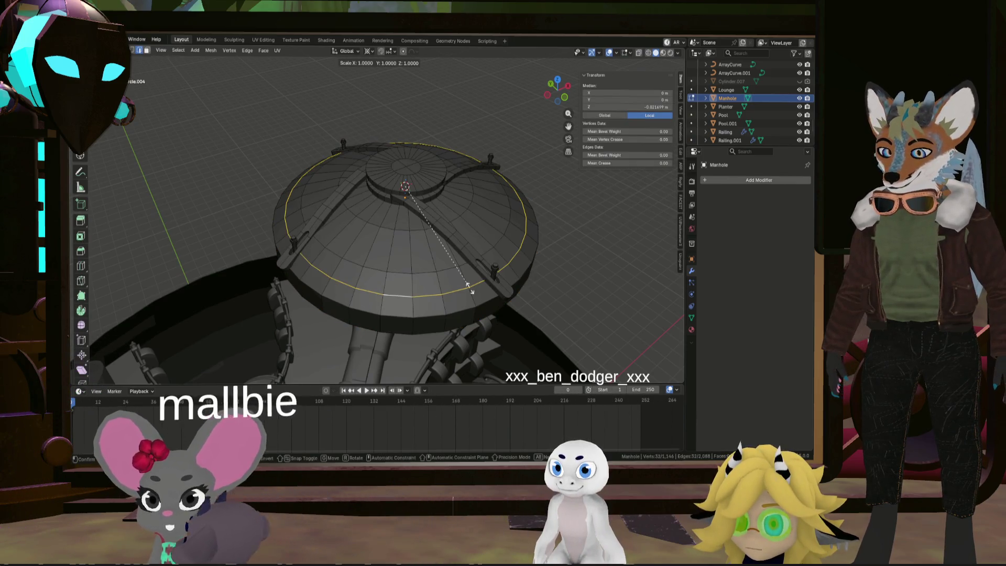
key(g)
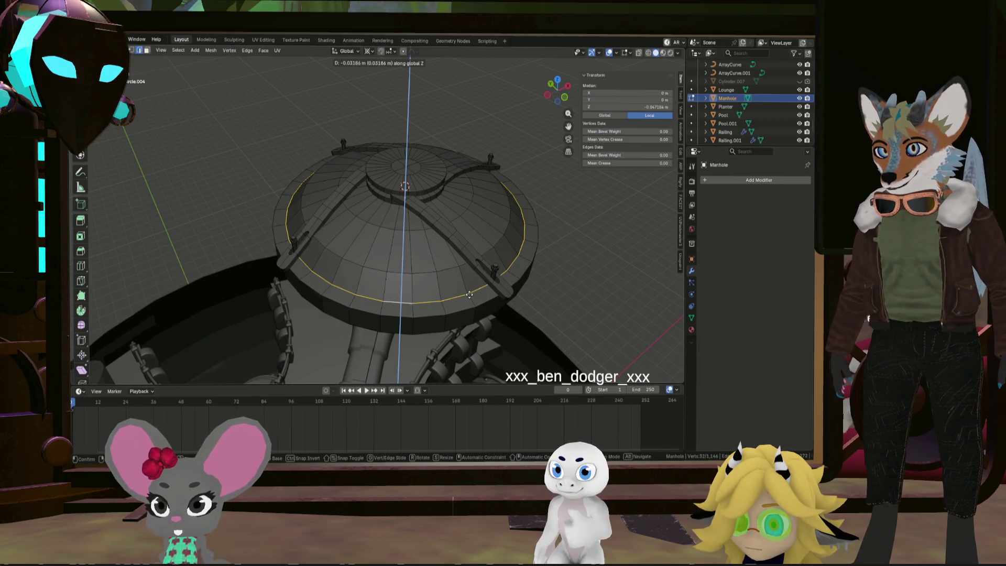
click(470, 294)
Lower a higher dome edge ring slightly along Z, then exit local view
alt+click(436, 275)
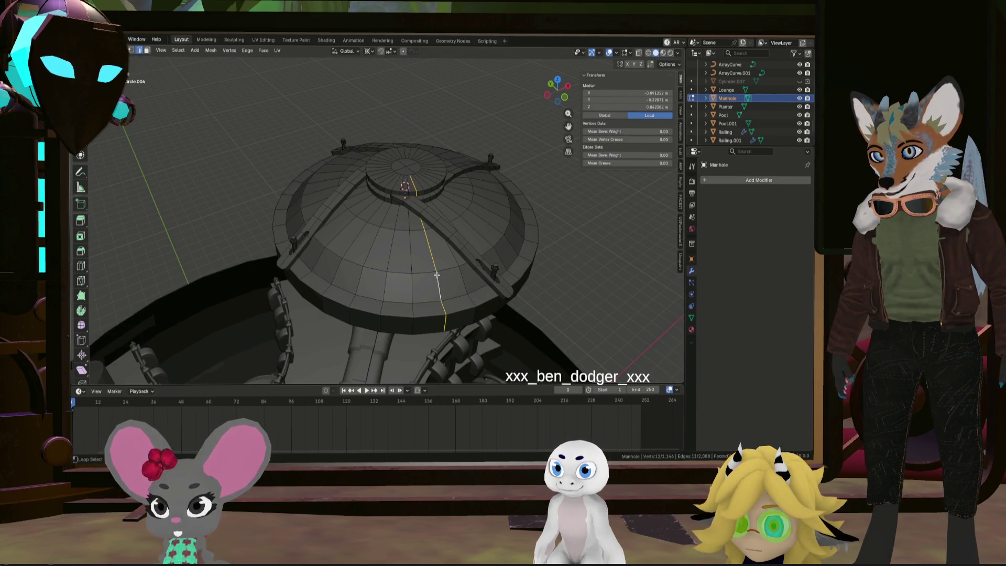
key(z)
click(535, 283)
mouse_move(535, 283)
middle_down()
mouse_move(517, 243)
mouse_move(473, 261)
mouse_move(519, 260)
mouse_move(500, 276)
mouse_move(500, 267)
middle_up()
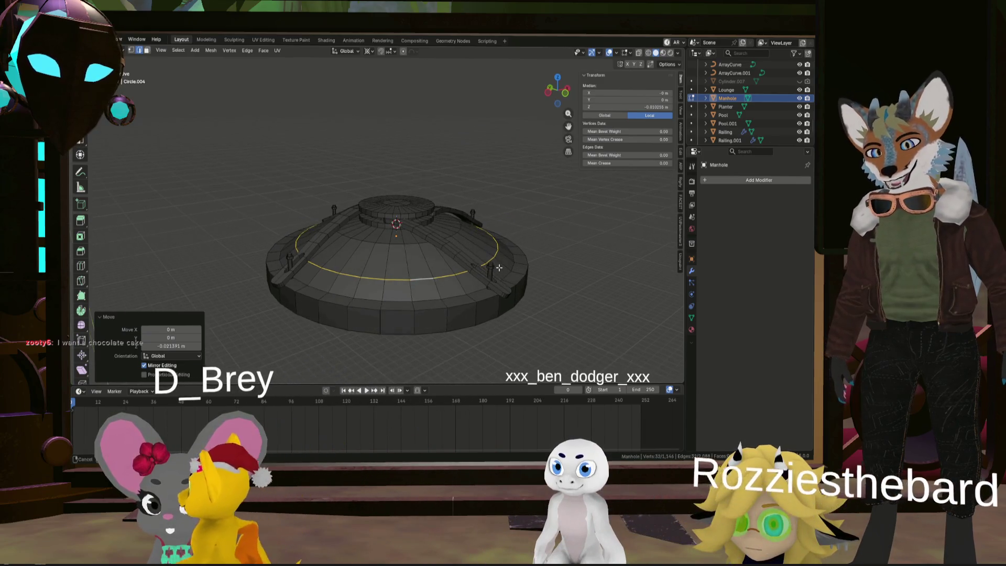
key(KP_Divide)
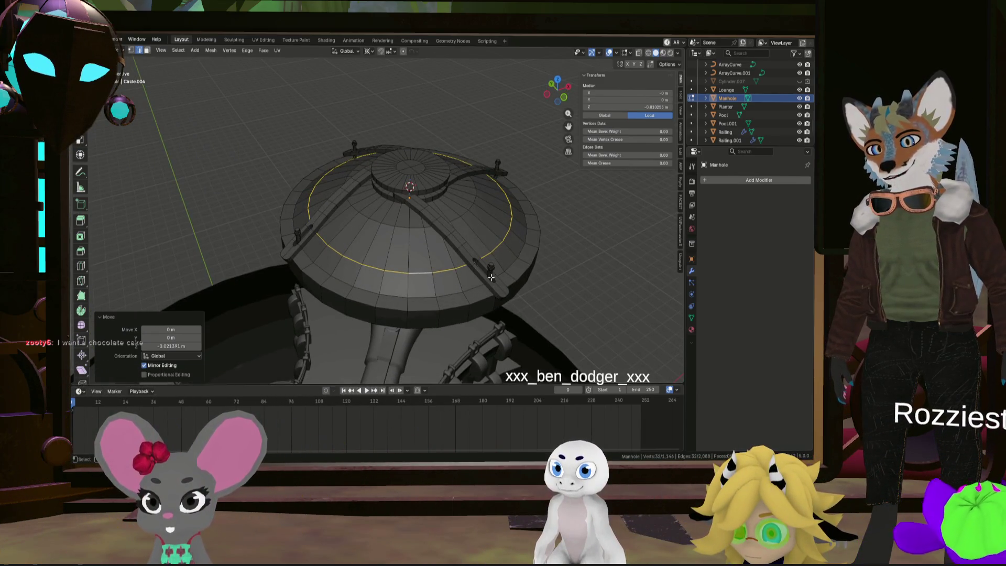
click(490, 275)
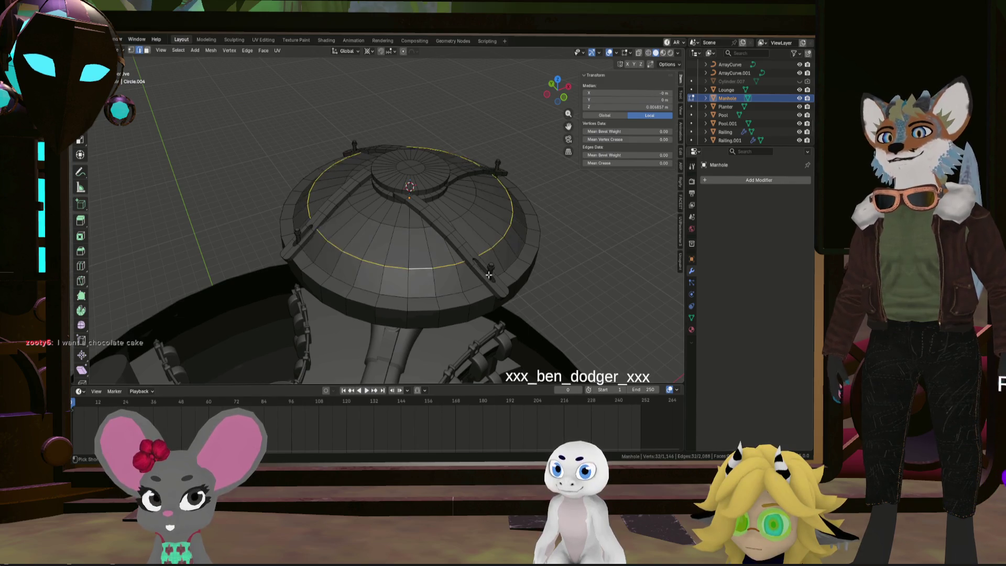
key(ctrl+z)
key(ctrl+z)
key(ctrl+z)
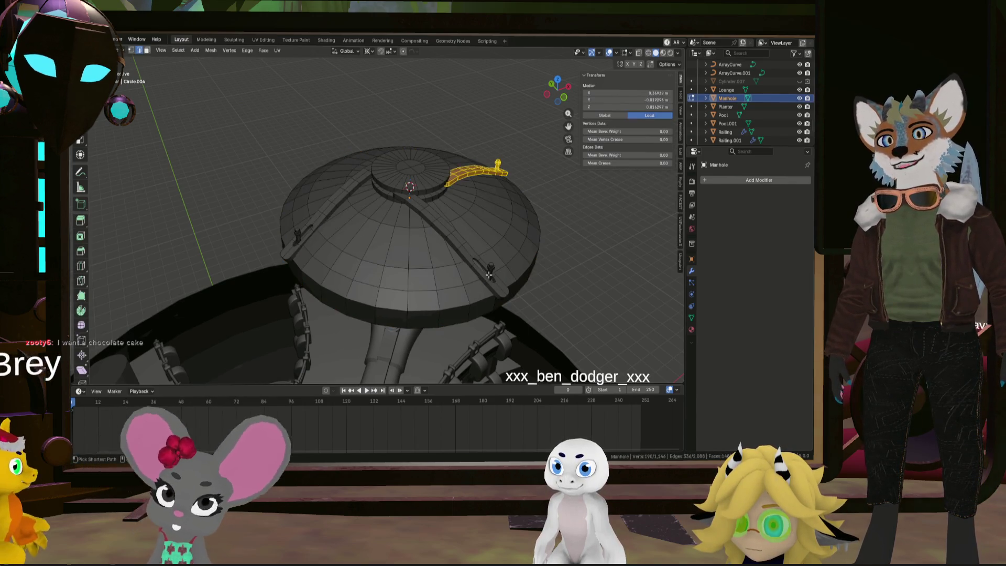
Undo back through recent selections to isolate the radial bar strip
key(ctrl+z)
key(ctrl+z)
mouse_move(489, 275)
middle_down()
mouse_move(273, 224)
mouse_move(292, 228)
middle_up()
click(293, 230)
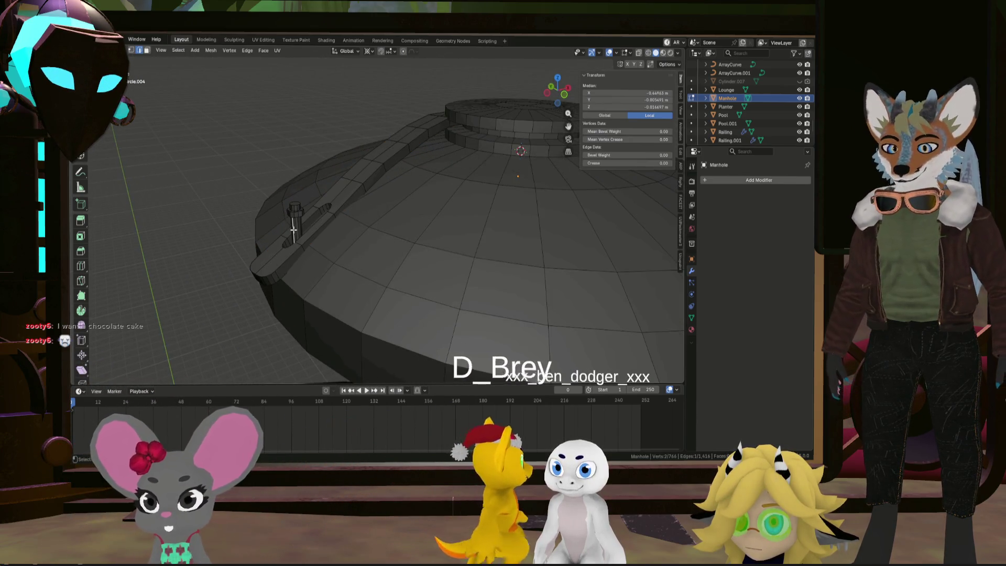
key(l)
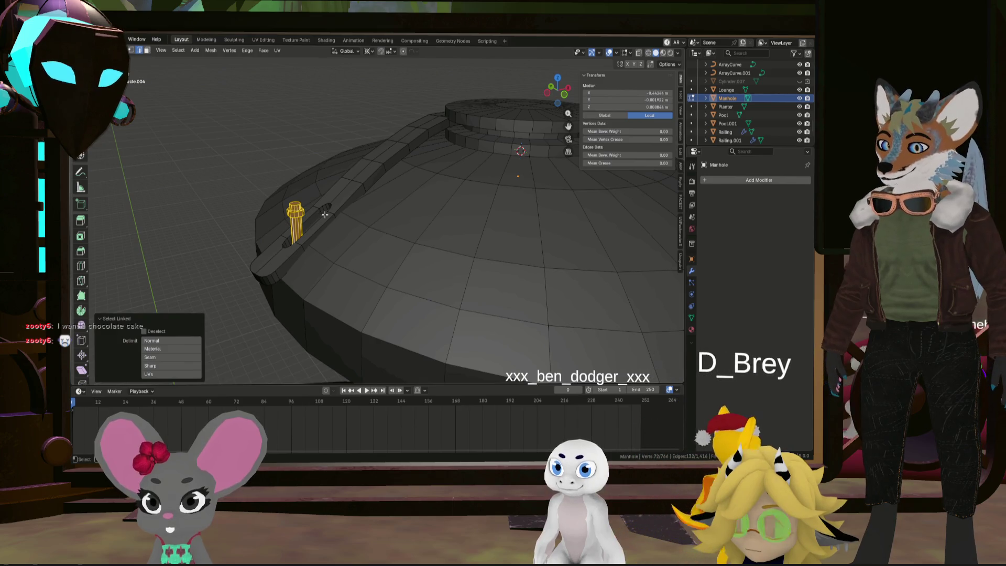
key(z)
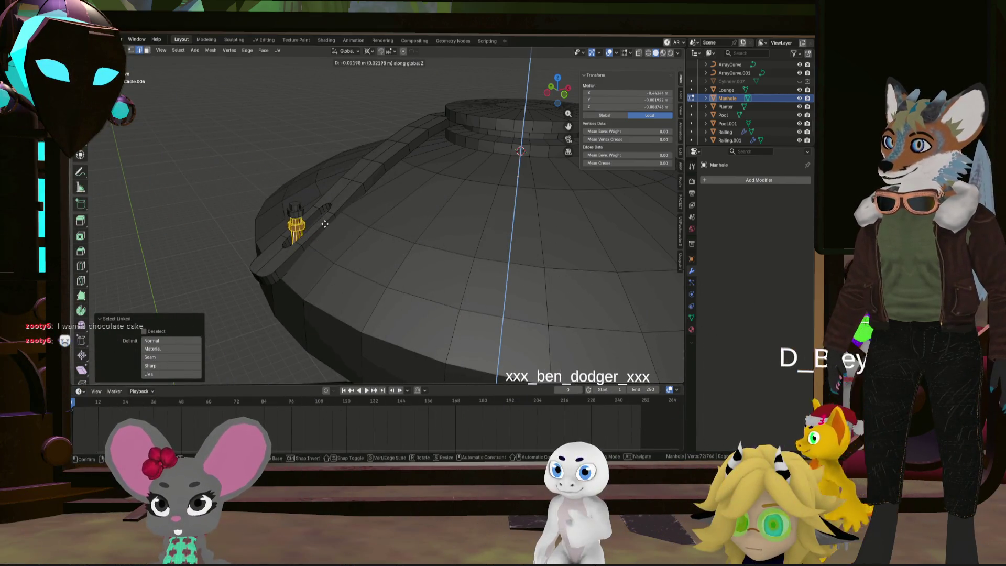
key(ctrl+z)
key(l)
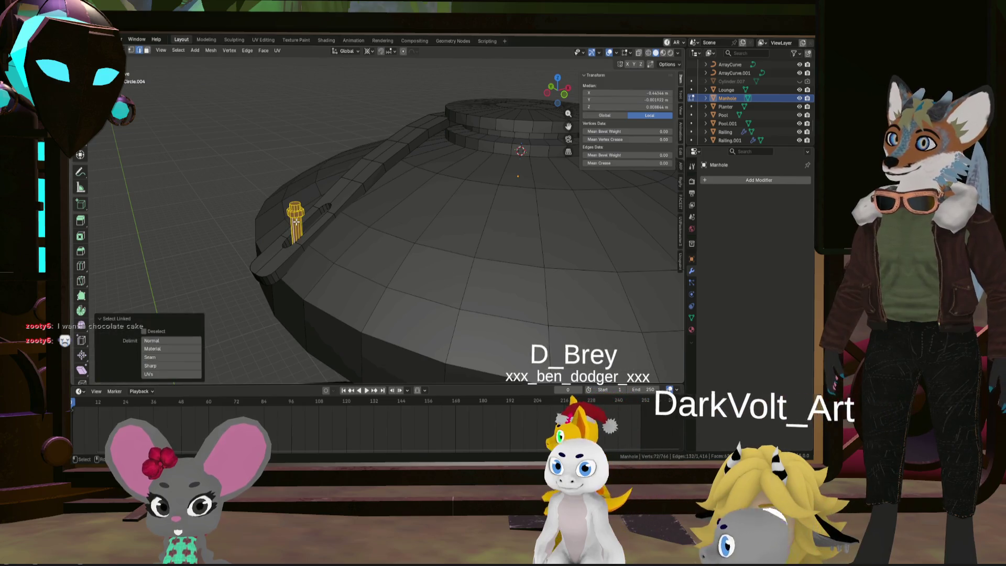
key(ctrl+z)
key(ctrl+z)
key(ctrl+z)
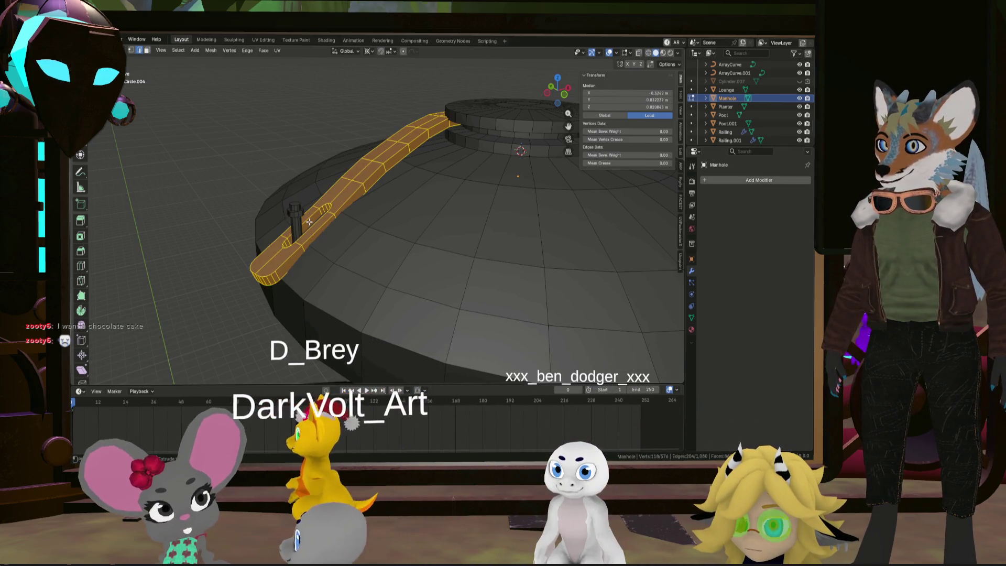
key(ctrl+z)
key(ctrl+z)
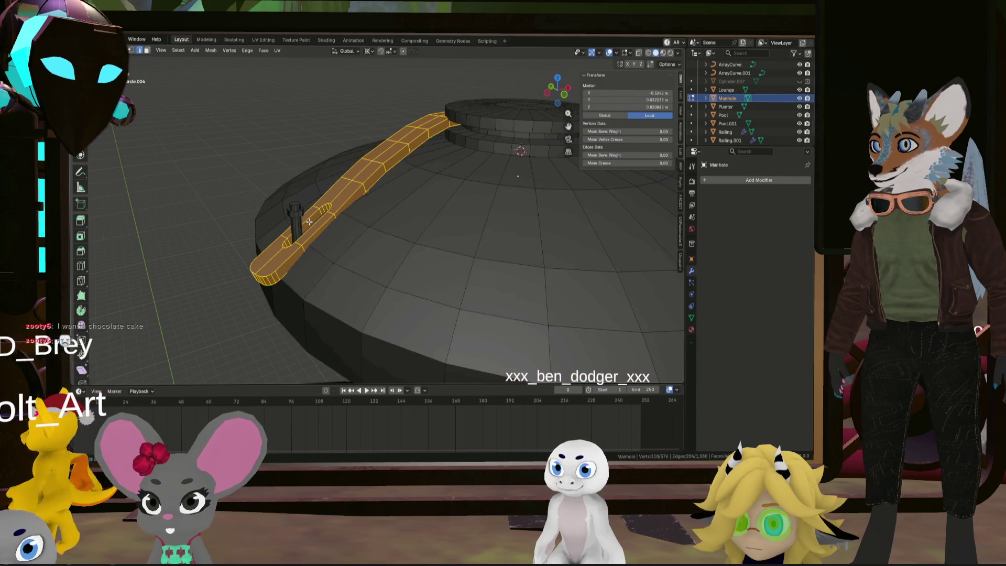
key(ctrl+z)
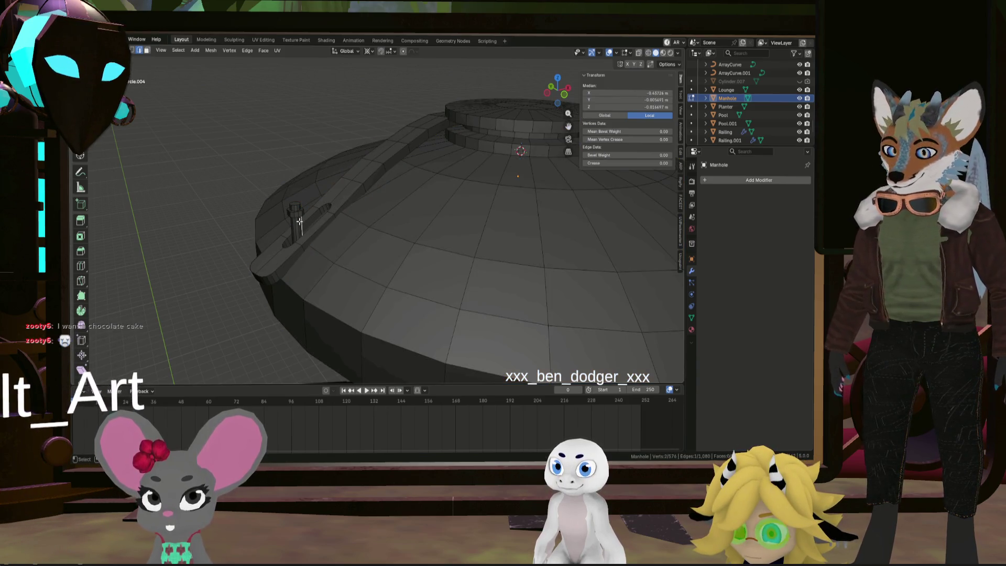
Select the whole bolt and lower it about 0.02 m along Z
key(l)
key(g)
key(z)
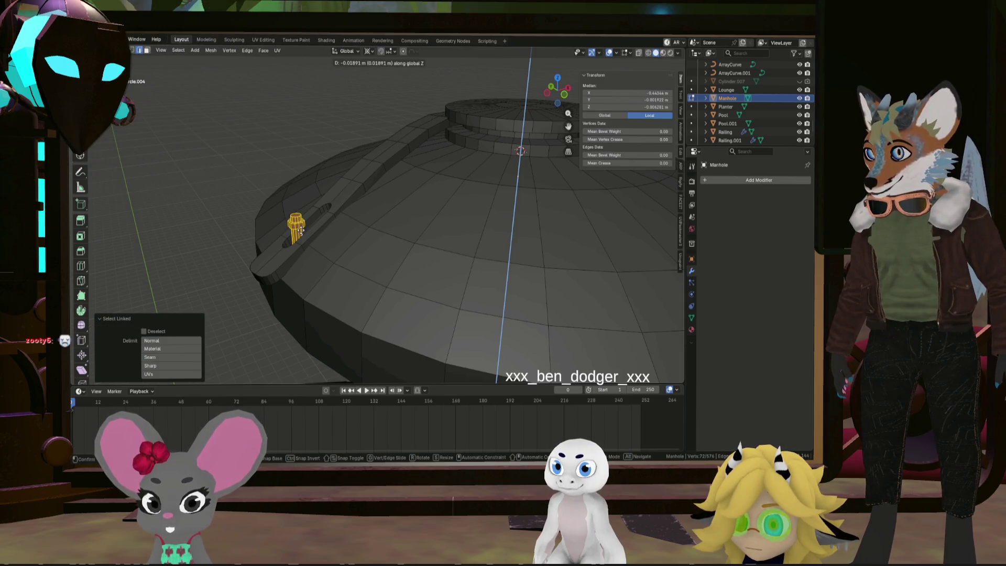
click(301, 230)
middle_drag(301, 231, 301, 213)
click(298, 213)
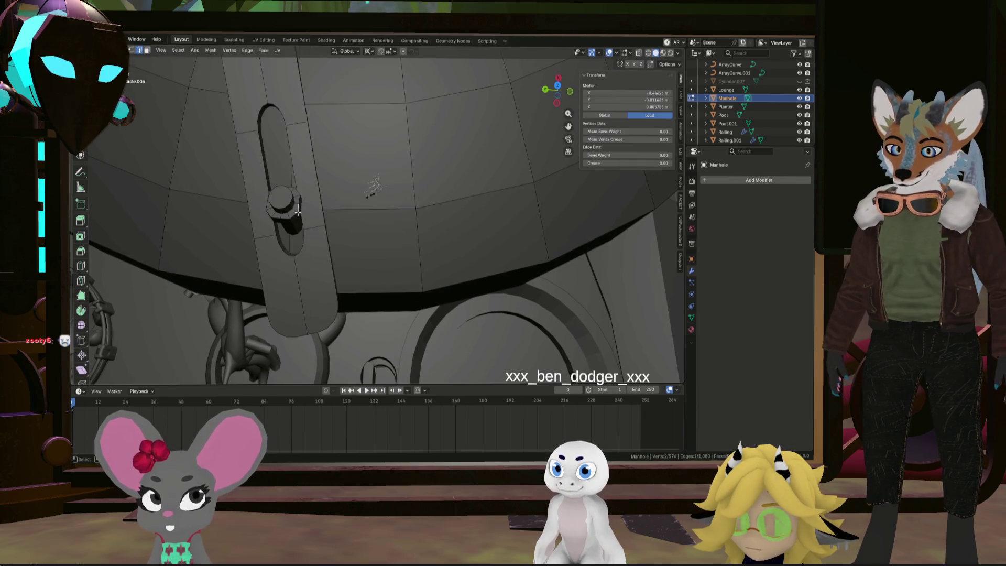
Select the edge loop around the bolt's base and make a first scaling attempt
key(l)
click(298, 212)
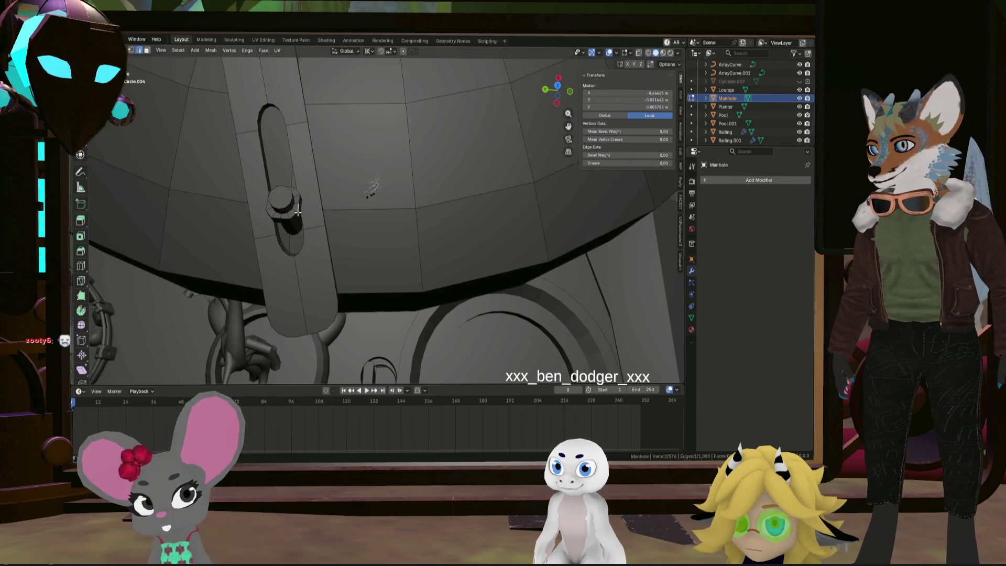
alt+click(298, 213)
scroll(298, 212, up, 2)
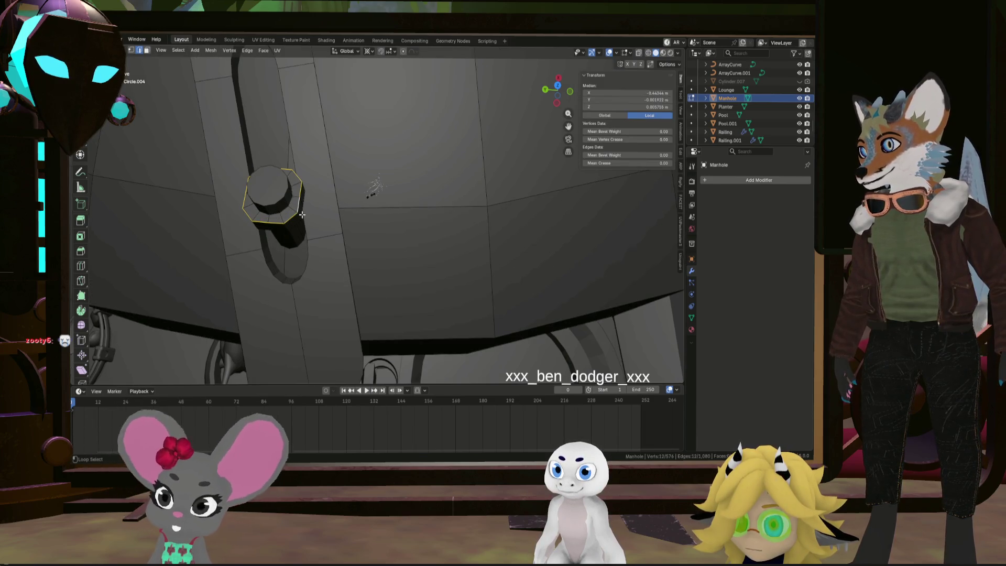
mouse_move(304, 215)
middle_down()
mouse_move(341, 188)
mouse_move(347, 214)
middle_up()
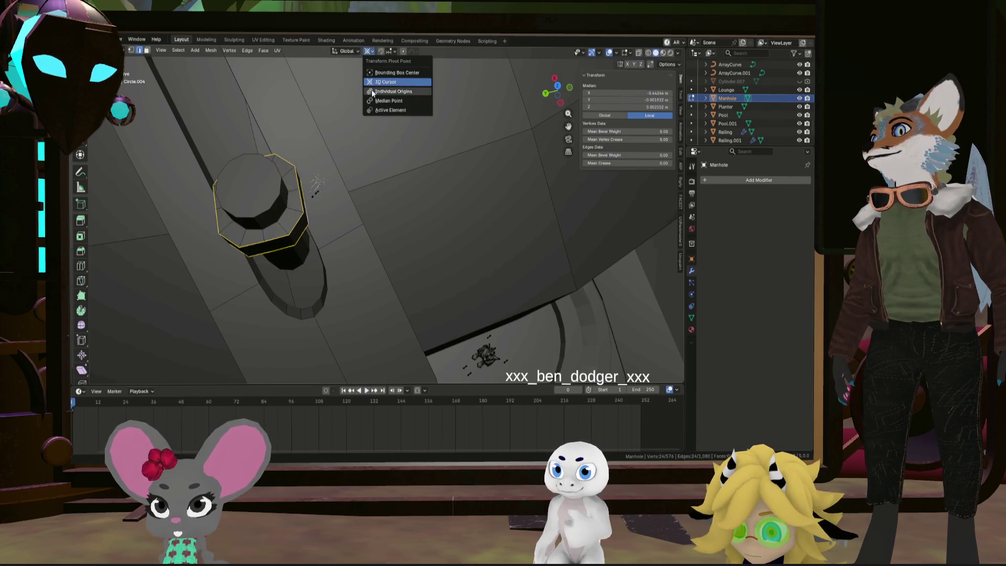
key(s)
click(443, 130)
mouse_move(442, 130)
middle_down()
mouse_move(404, 153)
mouse_move(355, 123)
mouse_move(369, 174)
middle_up()
scroll(354, 122, down, 5)
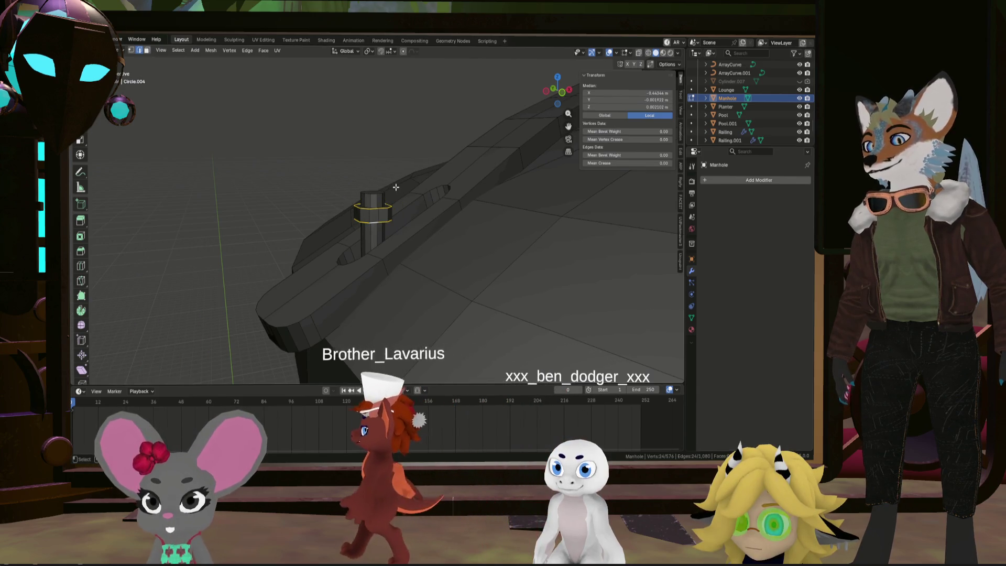
Scale the base loop about 1.68 in X and Y only into a broader flange
key(s)
key(shift+z)
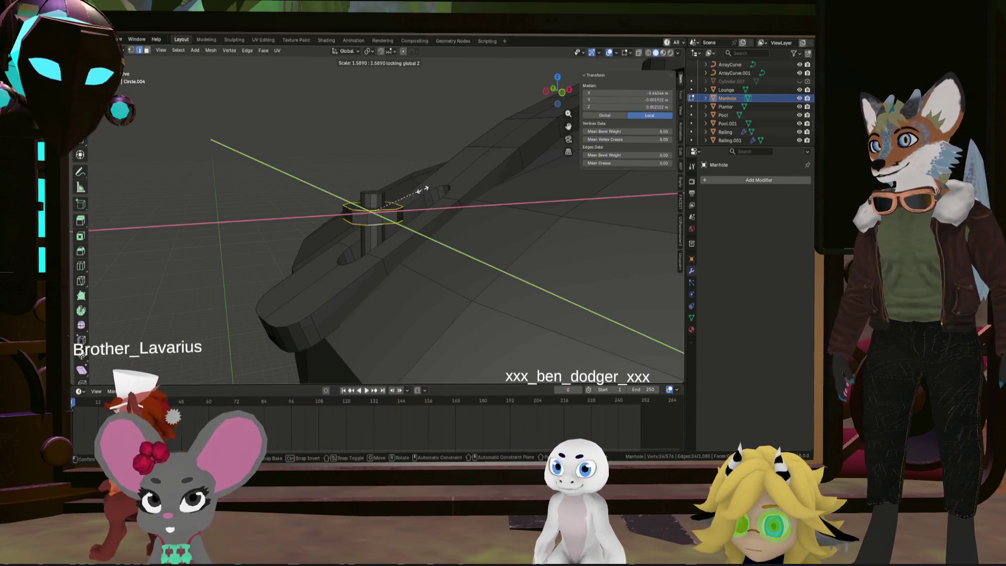
click(426, 189)
mouse_move(426, 189)
middle_down()
mouse_move(456, 254)
mouse_move(517, 230)
mouse_move(505, 209)
mouse_move(432, 212)
mouse_move(451, 212)
mouse_move(446, 231)
mouse_move(399, 197)
middle_up()
scroll(446, 213, down, 3)
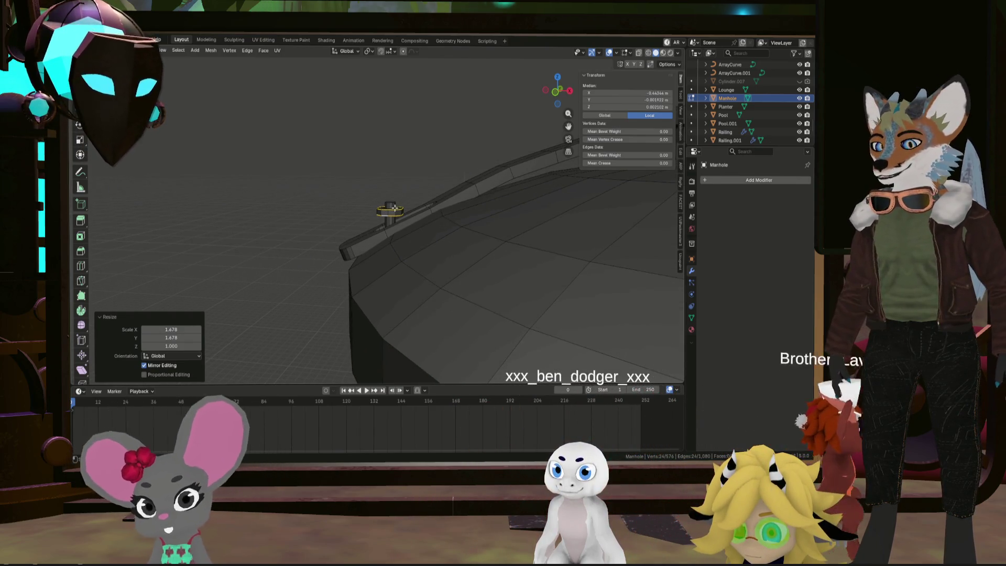
mouse_move(452, 221)
middle_down()
mouse_move(436, 210)
mouse_move(517, 251)
mouse_move(488, 222)
mouse_move(512, 240)
mouse_move(458, 238)
mouse_move(428, 211)
middle_up()
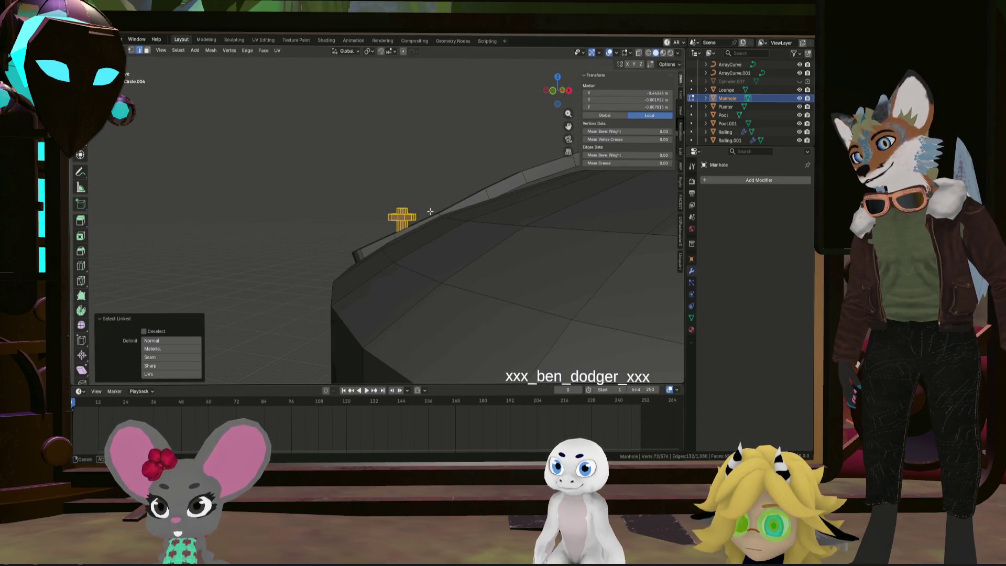
Rotate the bolt about 21.7° around Z
click(434, 194)
mouse_move(434, 194)
middle_down()
mouse_move(467, 222)
mouse_move(585, 222)
middle_up()
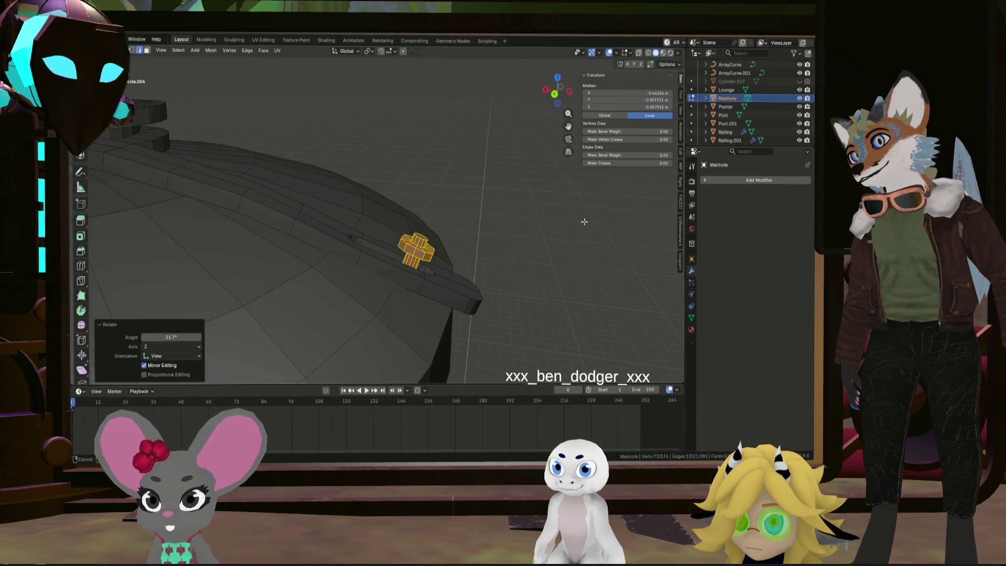
mouse_move(452, 214)
middle_down()
mouse_move(390, 246)
mouse_move(426, 218)
mouse_move(335, 210)
mouse_move(279, 179)
mouse_move(351, 213)
mouse_move(401, 193)
mouse_move(391, 216)
middle_up()
Nudge the bolt into place and fine-rotate it 5.18° about Z along the bar's slope
click(401, 188)
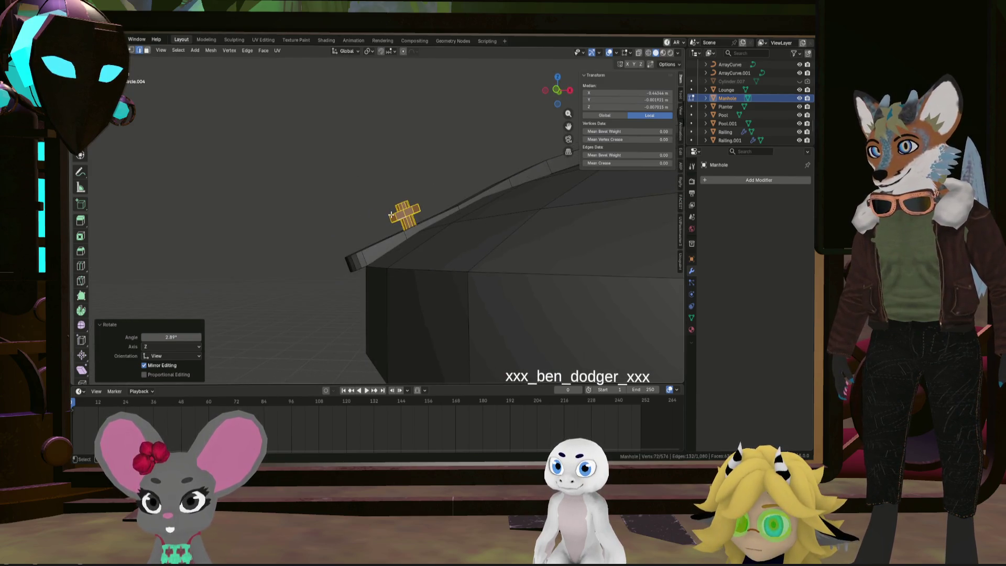
click(429, 224)
mouse_move(430, 223)
middle_down()
mouse_move(512, 233)
mouse_move(506, 223)
mouse_move(546, 284)
mouse_move(514, 188)
mouse_move(503, 189)
mouse_move(595, 231)
mouse_move(421, 292)
mouse_move(391, 326)
middle_up()
key(r)
click(462, 229)
click(421, 292)
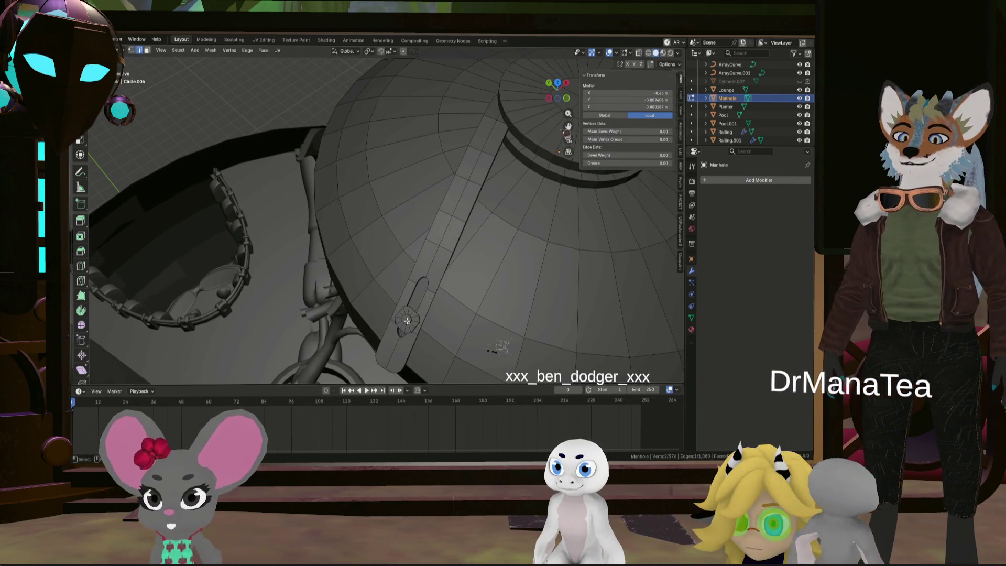
Select the bolt, inspect the dome, and undo a misplaced bolt copy
key(l)
shift+middle_drag(453, 264, 426, 317)
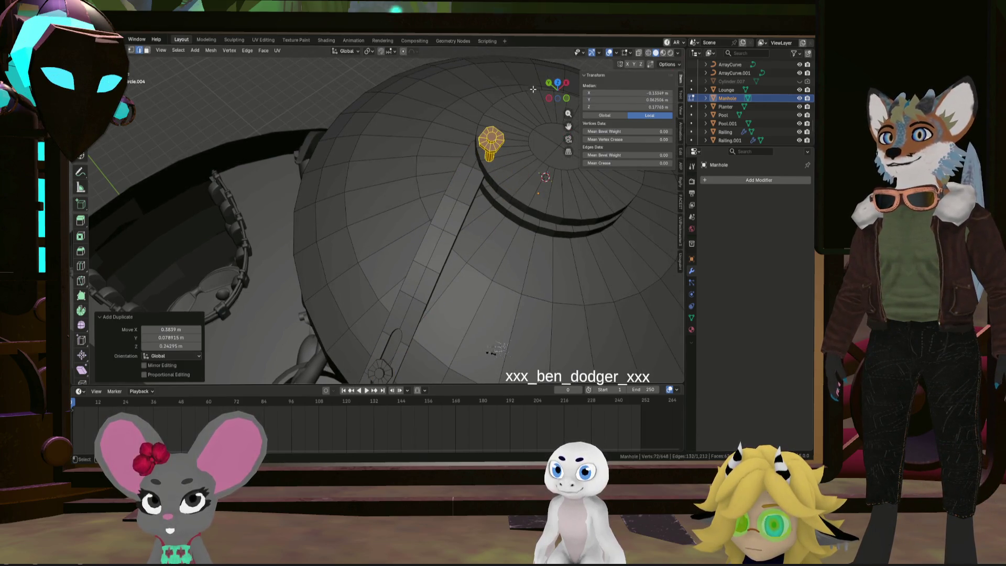
mouse_move(632, 129)
middle_down()
mouse_move(529, 142)
mouse_move(463, 131)
mouse_move(484, 169)
middle_up()
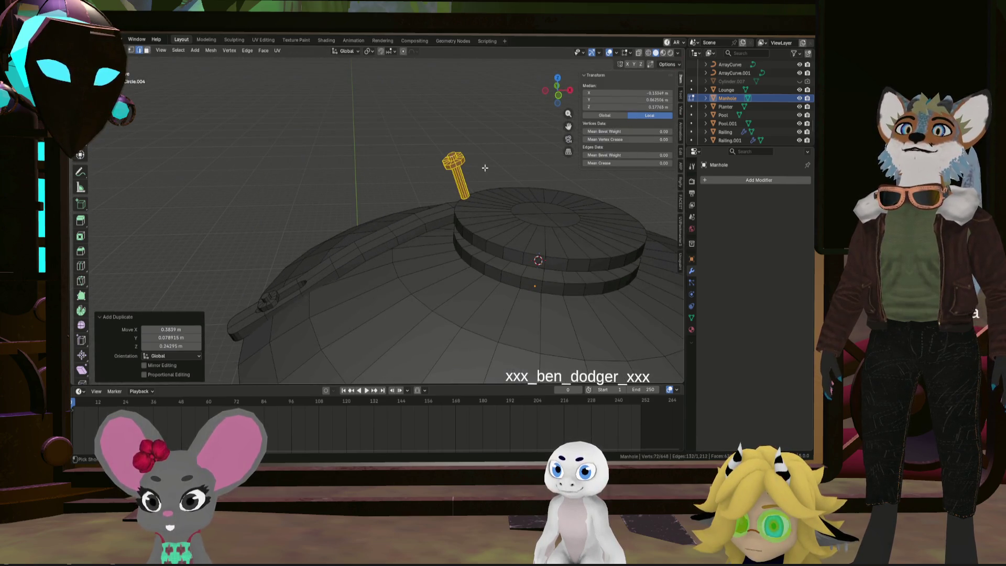
key(ctrl+z)
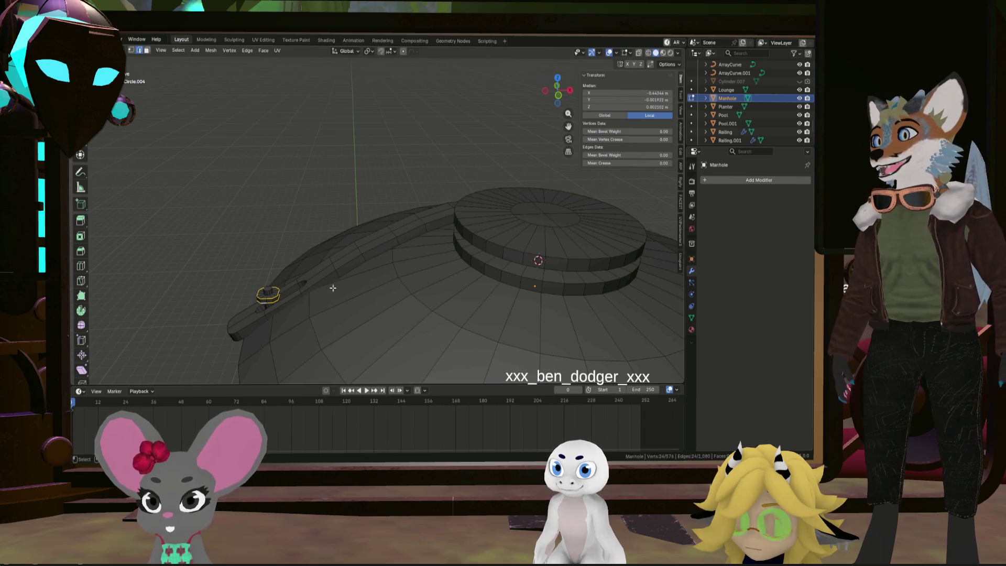
Place a copy of the bolt horizontally onto the centre hub, keeping its height
key(l)
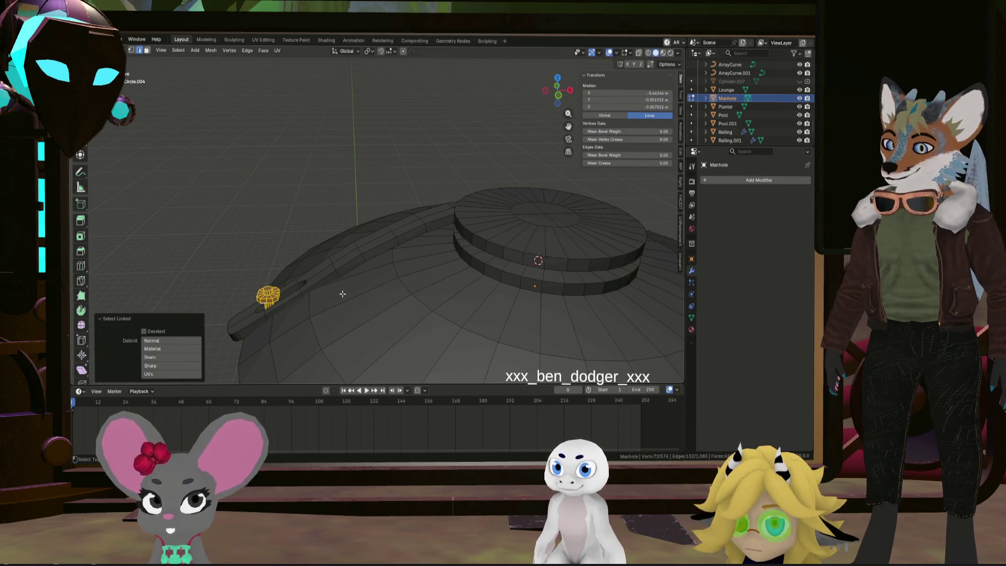
middle_drag(515, 201, 550, 238)
scroll(527, 218, up, 2)
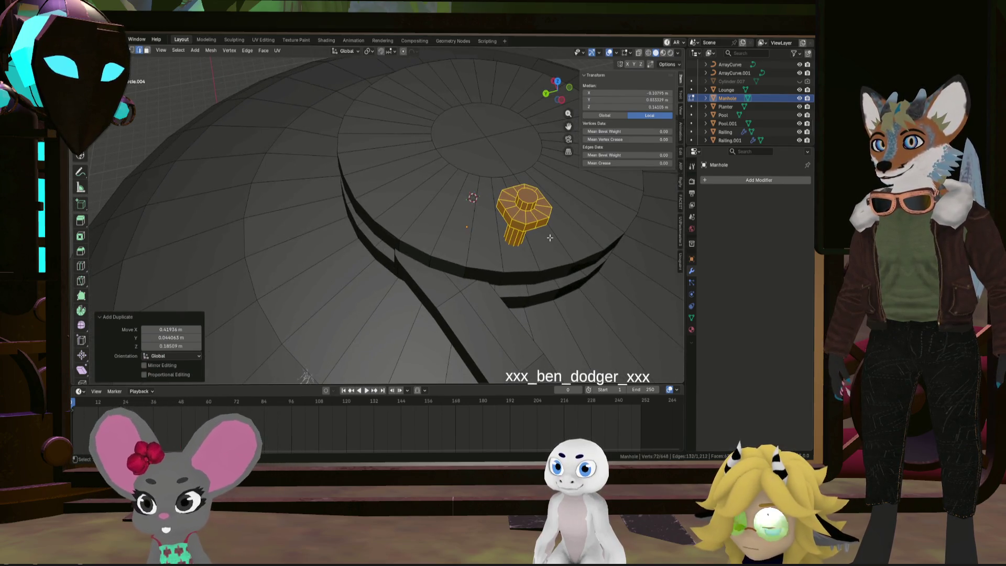
key(g)
key(shift+z)
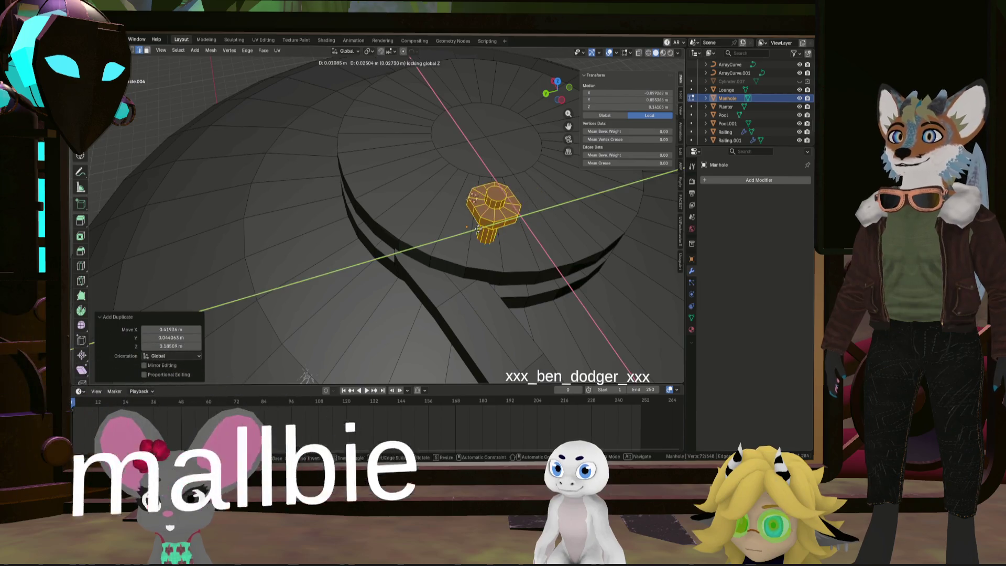
click(421, 227)
Lower the bolt copy about 0.02 m, then raise it 0.0017 m to seat it on the hub top
middle_drag(420, 227, 435, 194)
scroll(439, 187, up, 2)
alt+click(438, 187)
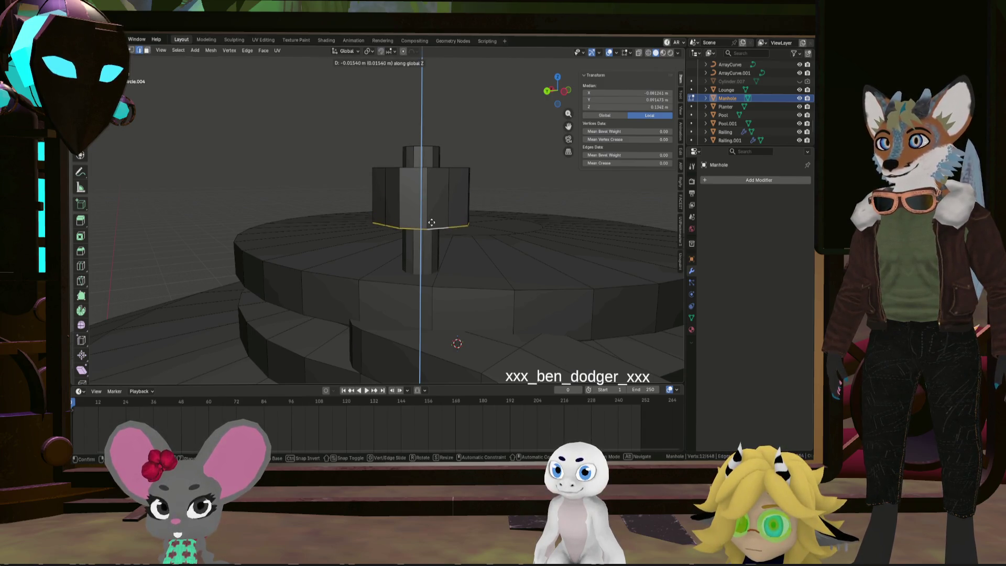
click(432, 227)
middle_drag(431, 227, 442, 206)
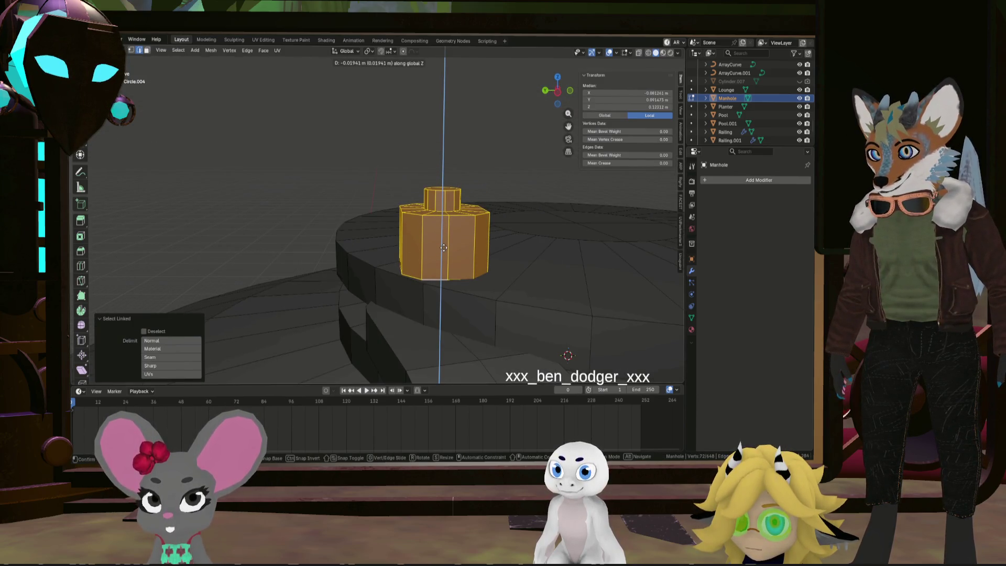
mouse_move(444, 249)
middle_down()
mouse_move(427, 269)
mouse_move(404, 259)
mouse_move(486, 273)
mouse_move(461, 256)
mouse_move(507, 309)
mouse_move(626, 246)
mouse_move(501, 290)
mouse_move(274, 259)
mouse_move(457, 230)
mouse_move(360, 218)
mouse_move(446, 312)
mouse_move(522, 304)
mouse_move(515, 294)
middle_up()
click(498, 267)
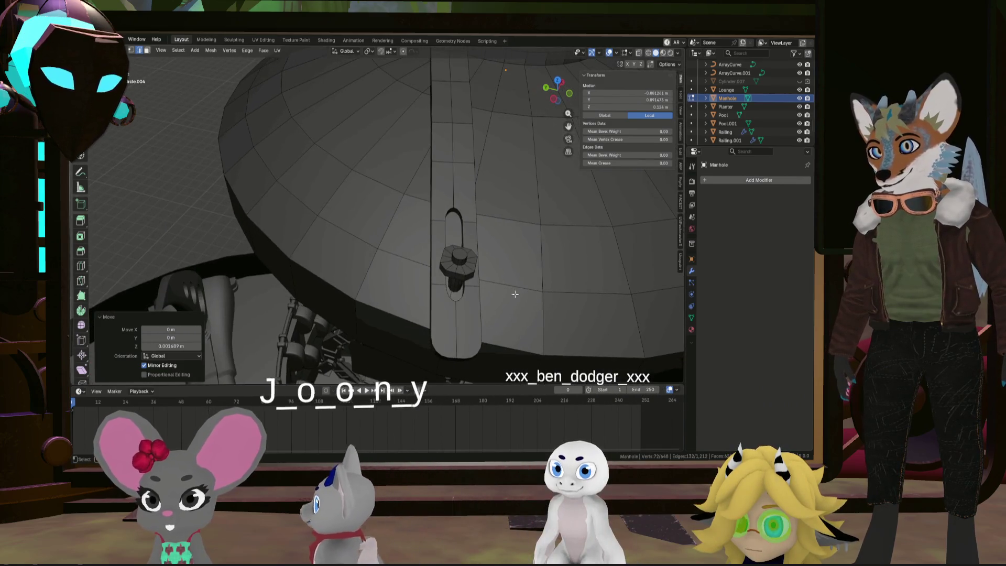
Select the bolt on the bar and try -15° and -25° tilts, undoing both
click(460, 278)
key(l)
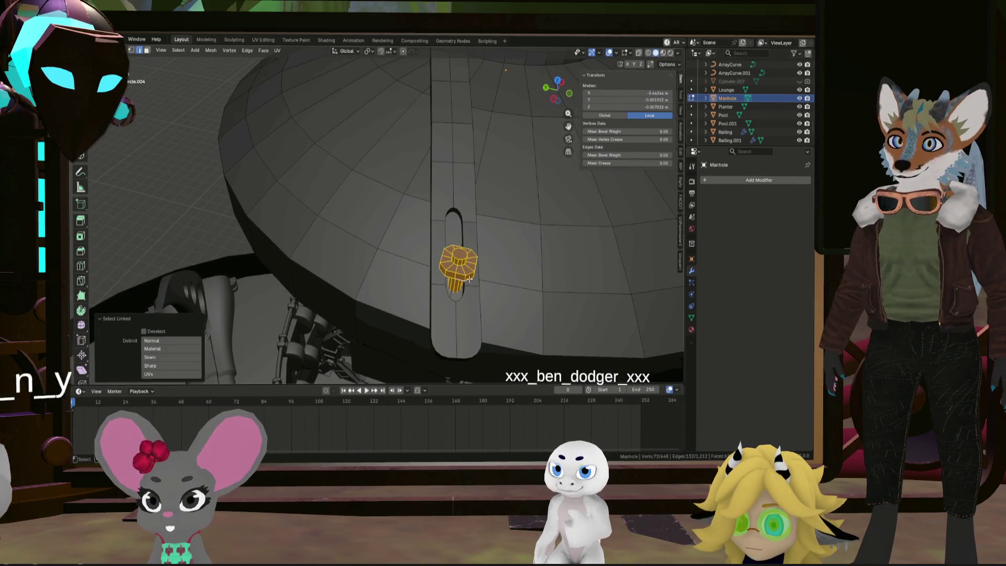
middle_drag(461, 278, 444, 269)
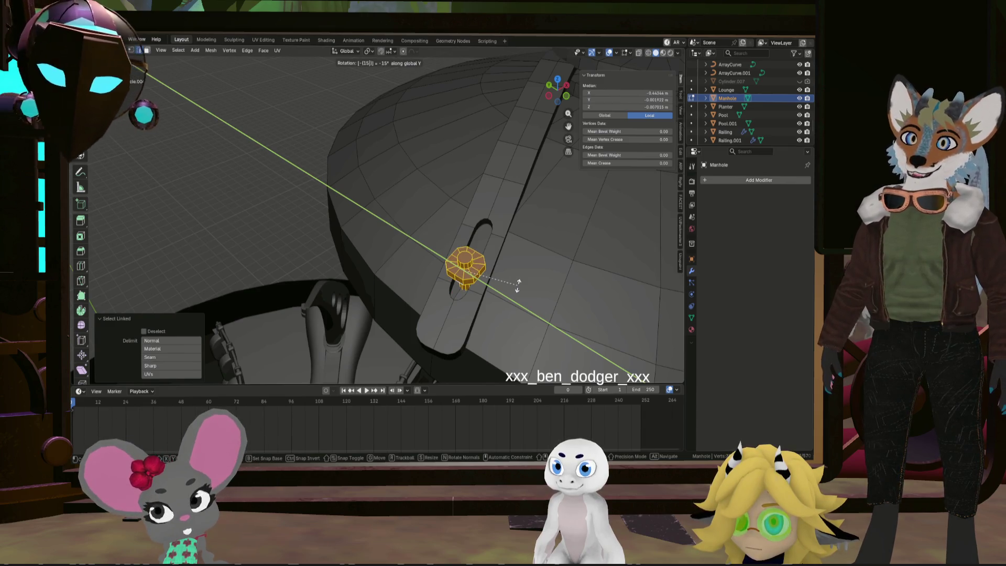
key(Return)
middle_drag(518, 286, 459, 244)
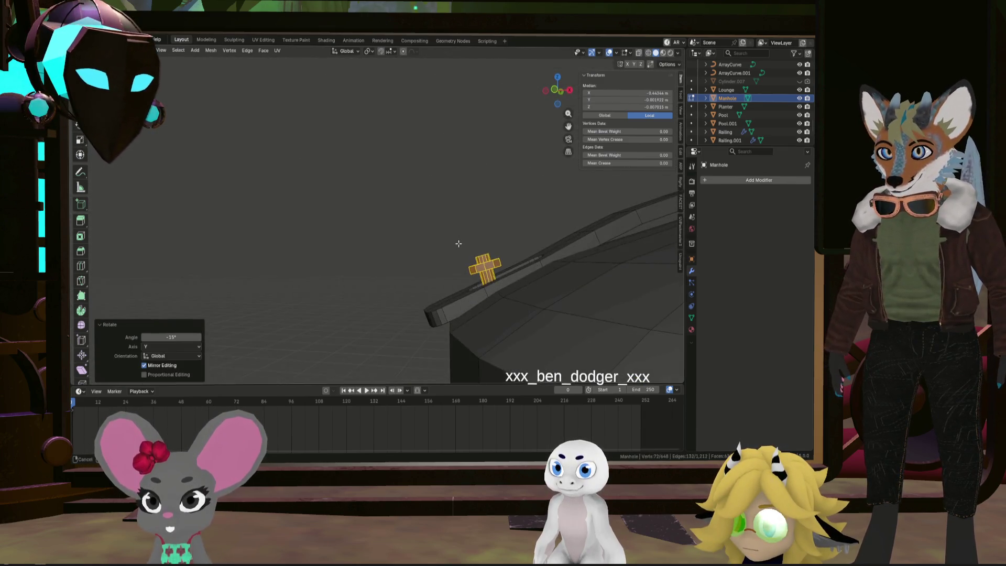
key(ctrl+z)
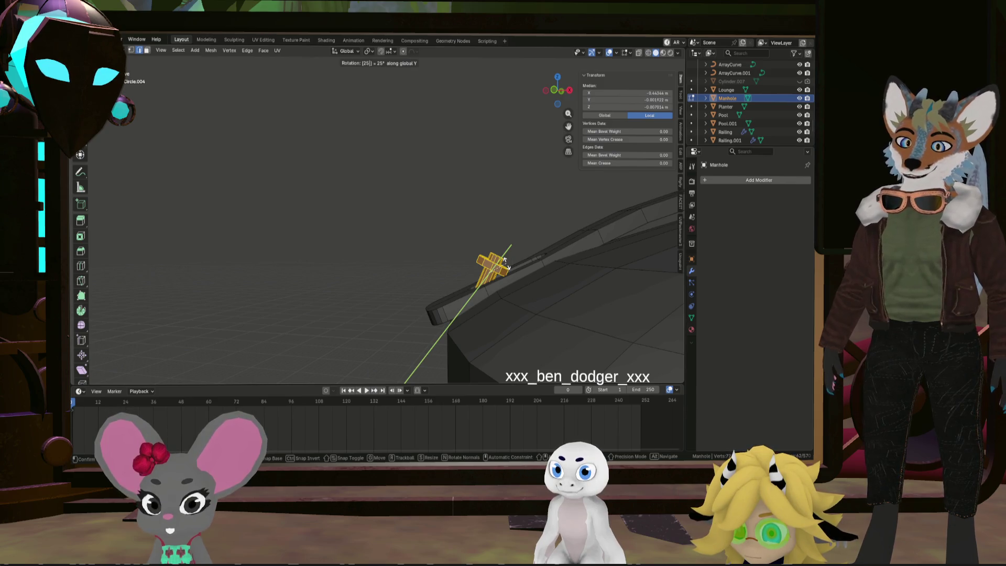
key(Return)
mouse_move(506, 262)
middle_down()
mouse_move(546, 290)
mouse_move(619, 269)
mouse_move(494, 269)
middle_up()
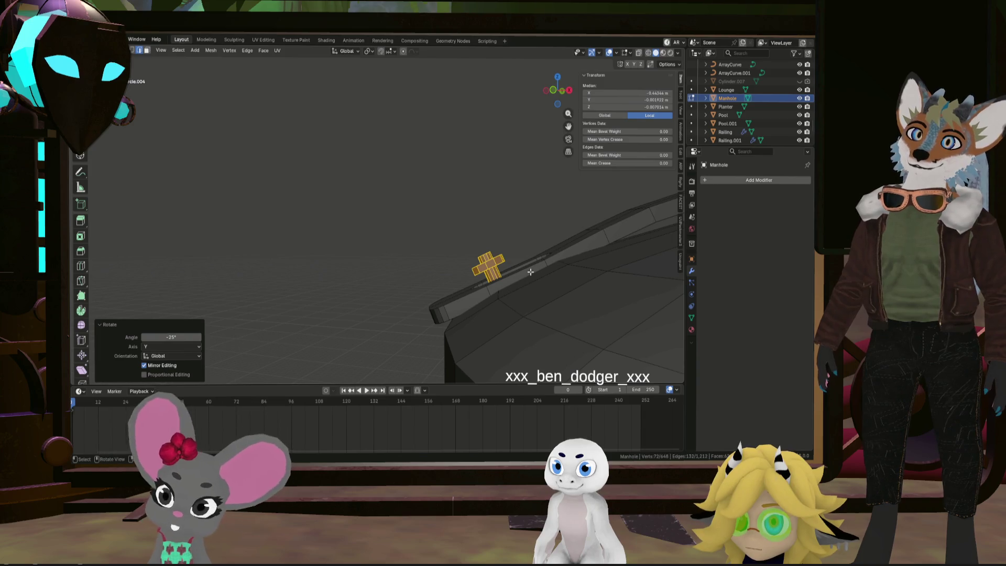
key(ctrl+z)
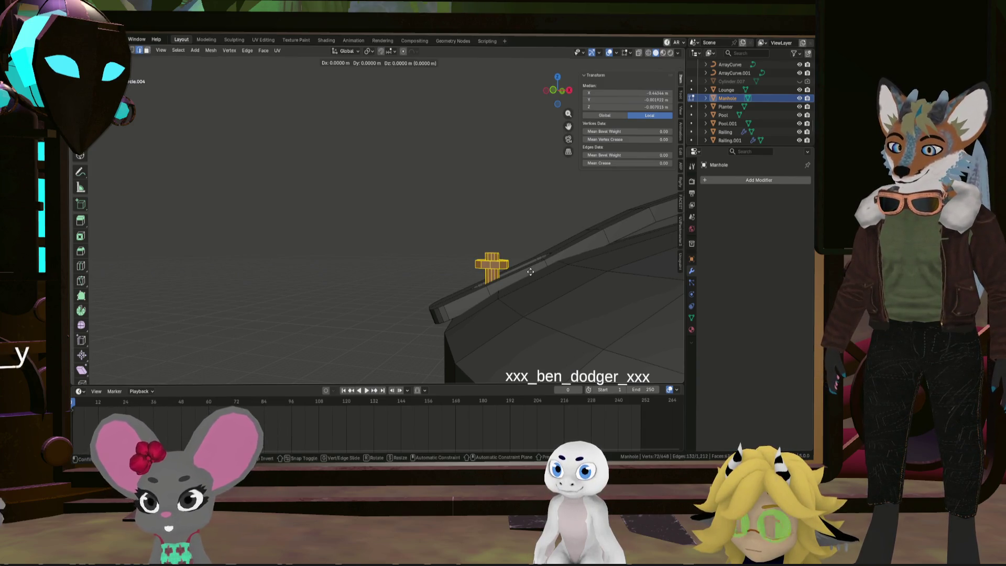
Lower the bolt onto the bar along Z and tilt it 25° about Y to match the slope
key(z)
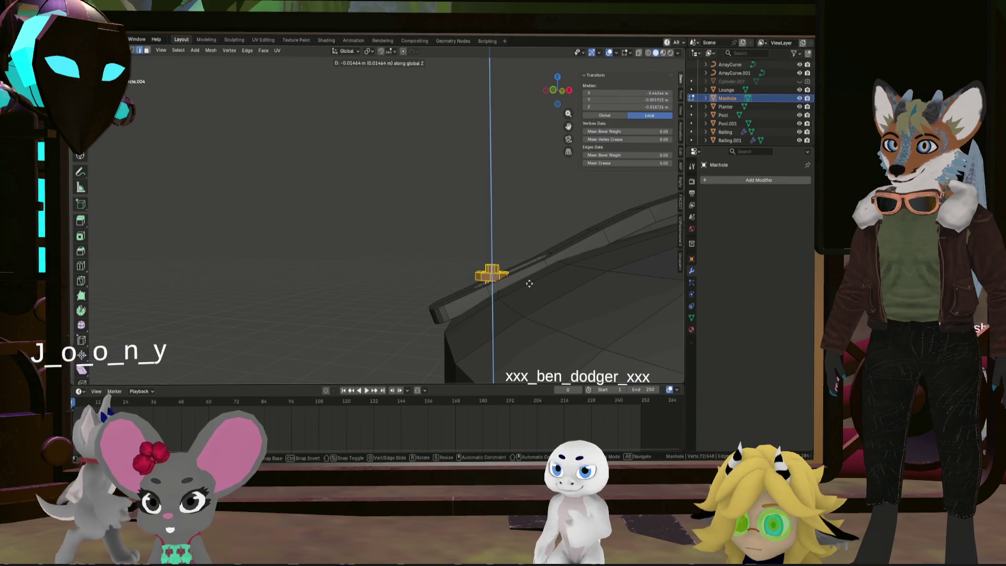
click(530, 282)
text(rxy25)
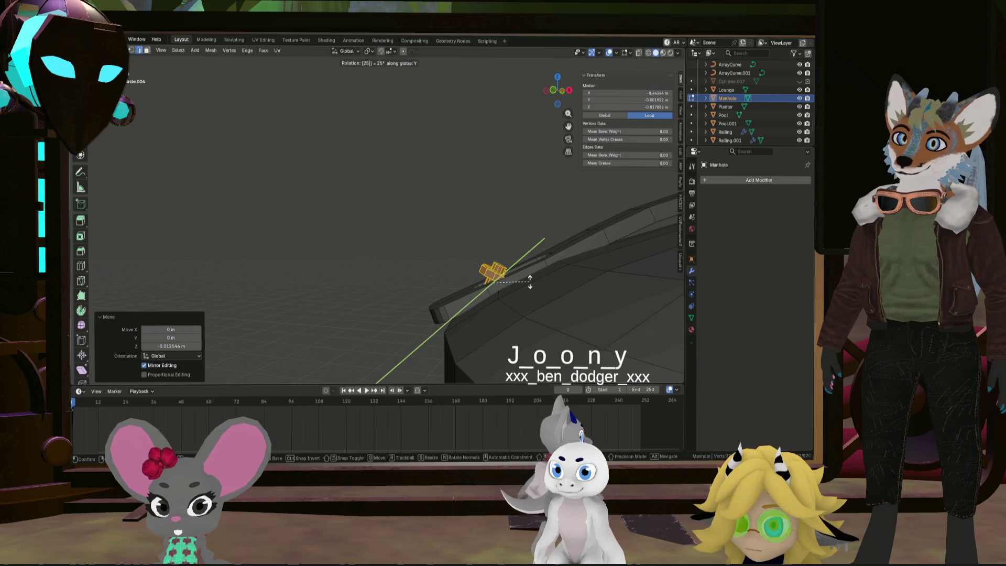
key(Return)
middle_drag(497, 283, 589, 276)
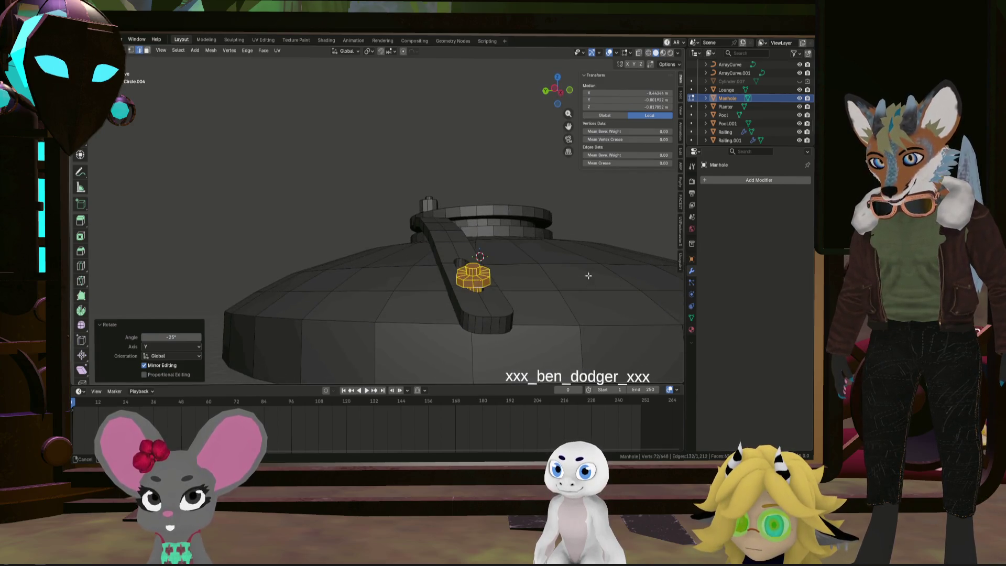
mouse_move(492, 314)
middle_down()
mouse_move(651, 250)
mouse_move(491, 241)
middle_up()
Select the whole radial bar in top view and duplicate it in place
key(l)
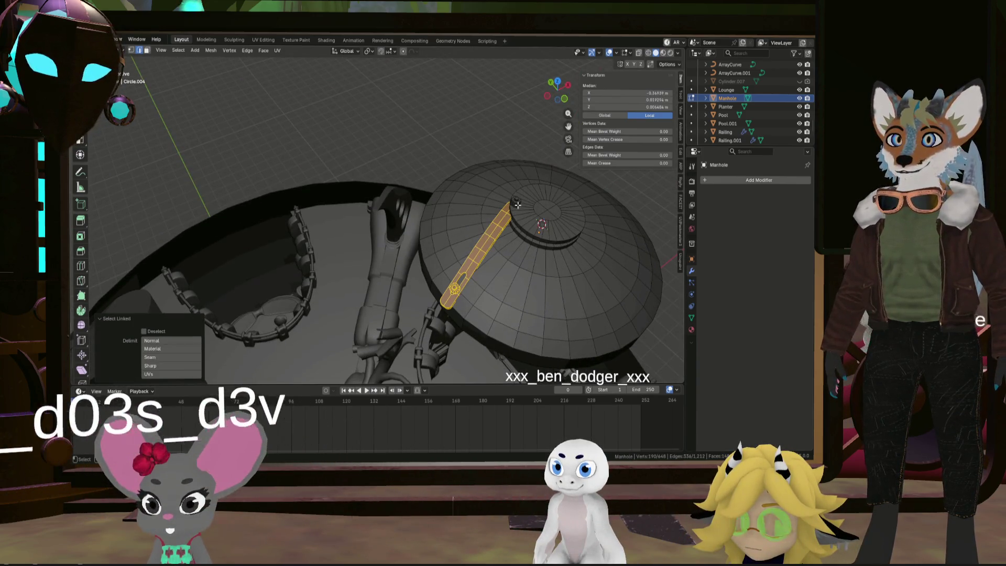
middle_drag(523, 211, 524, 227)
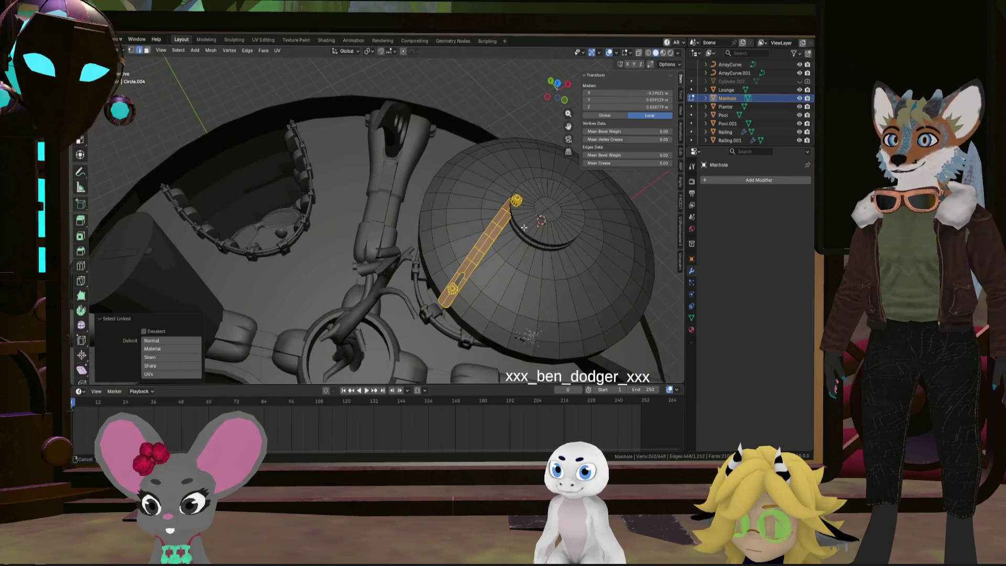
click(565, 97)
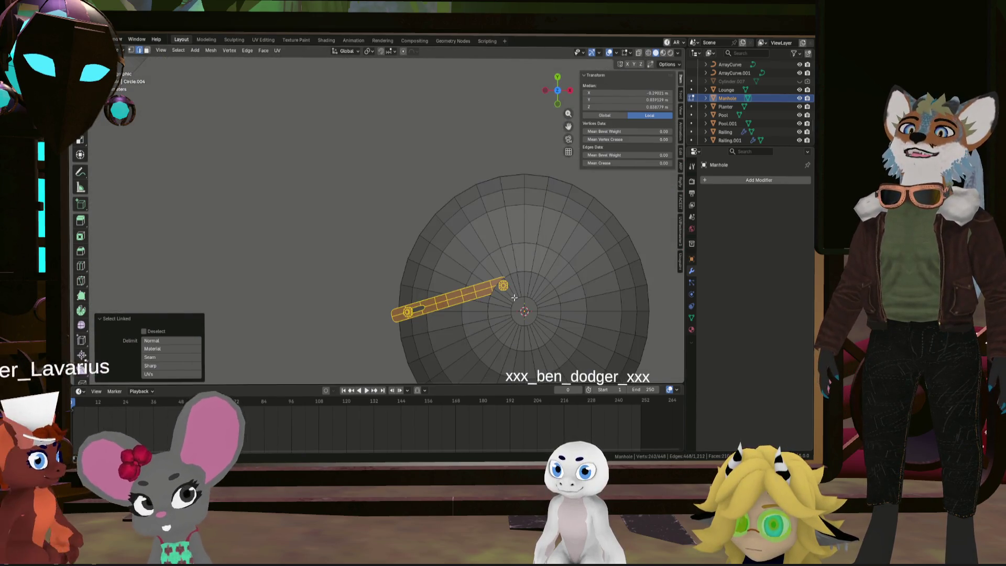
scroll(494, 248, up, 1)
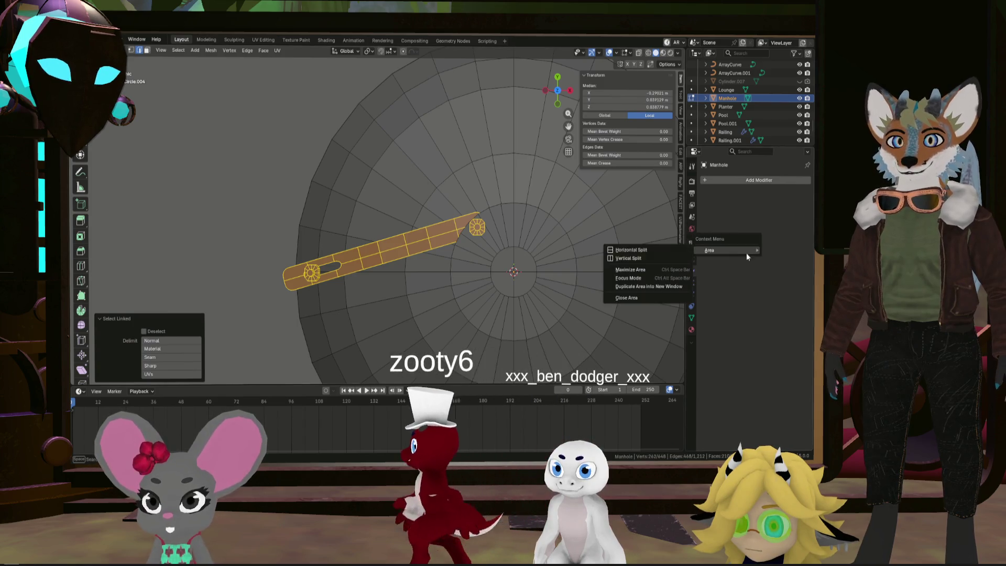
key(shift+d)
With the pivot set to the 3D cursor, rotate the copied bar 90° around the hub
key(Escape)
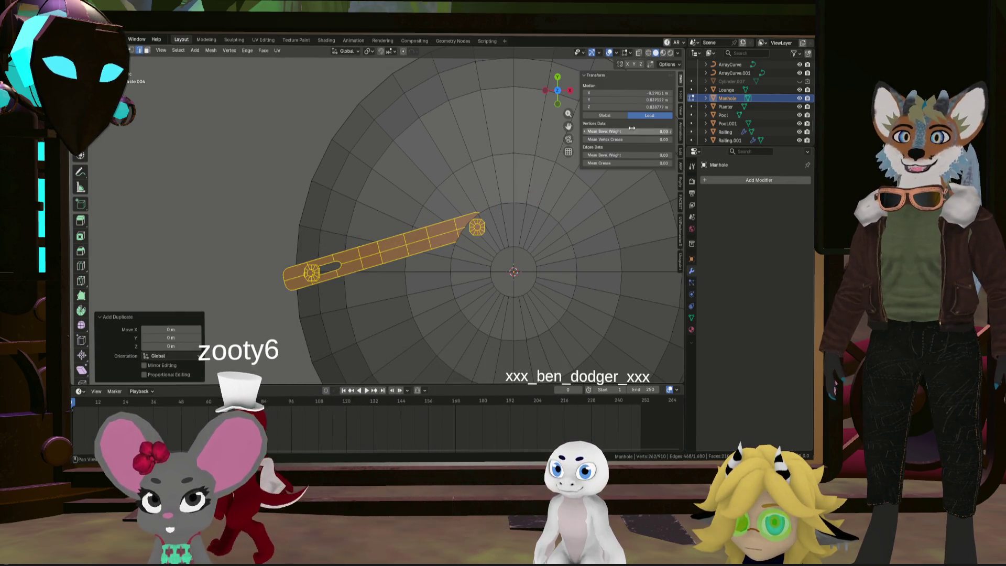
click(368, 51)
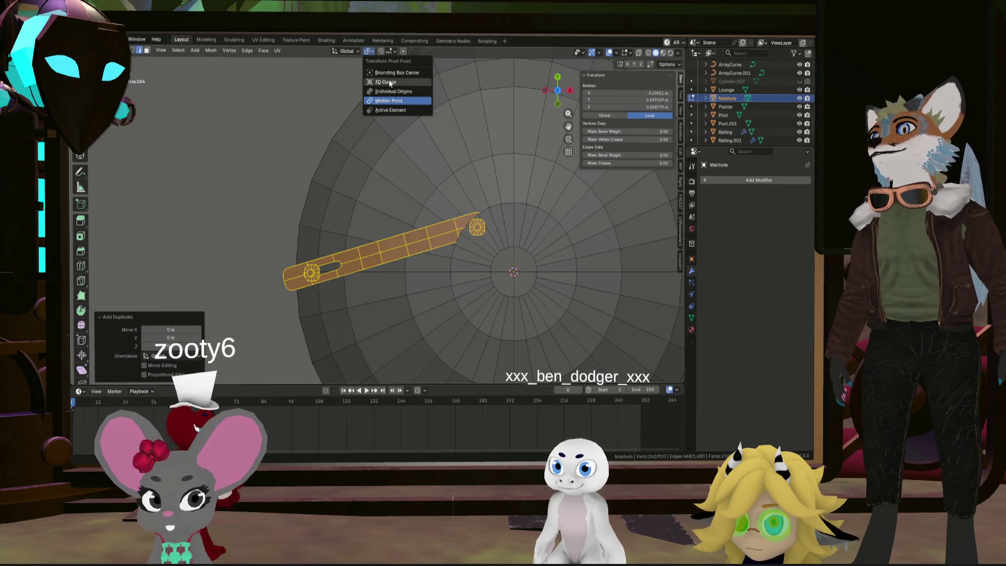
click(389, 83)
text(r)
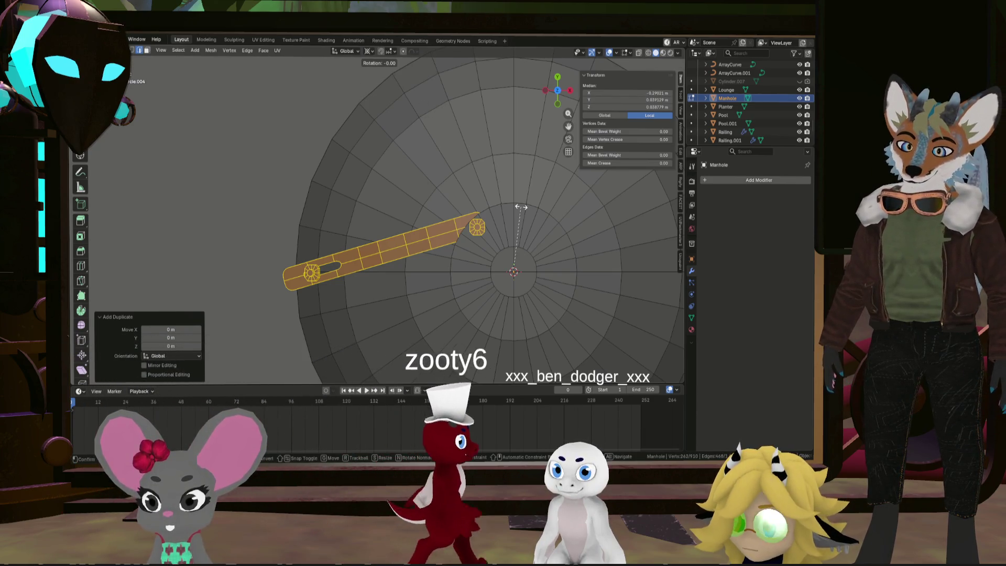
text(90)
key(Return)
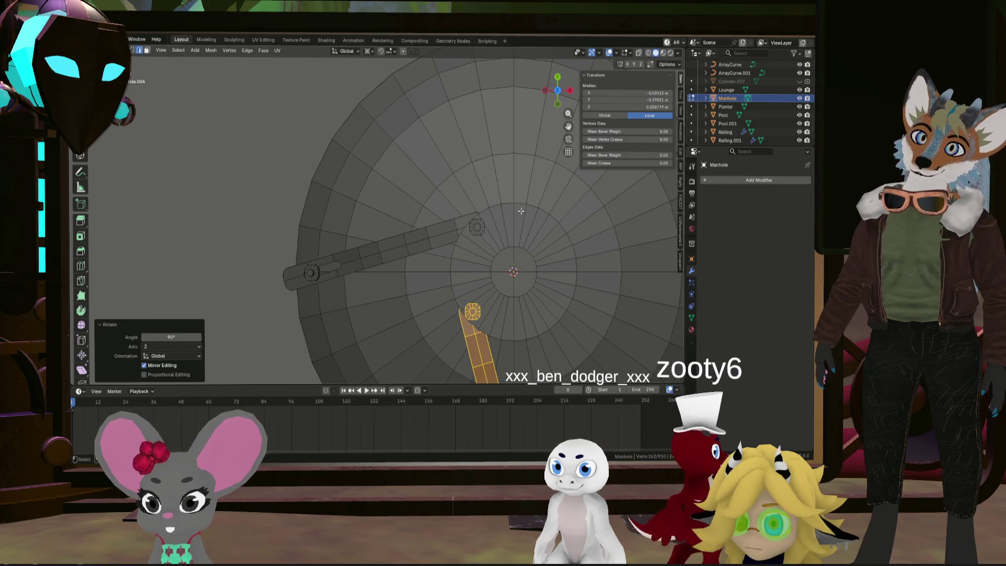
Duplicate the bar again and rotate the third copy 90°
key(shift+d)
right_click(558, 232)
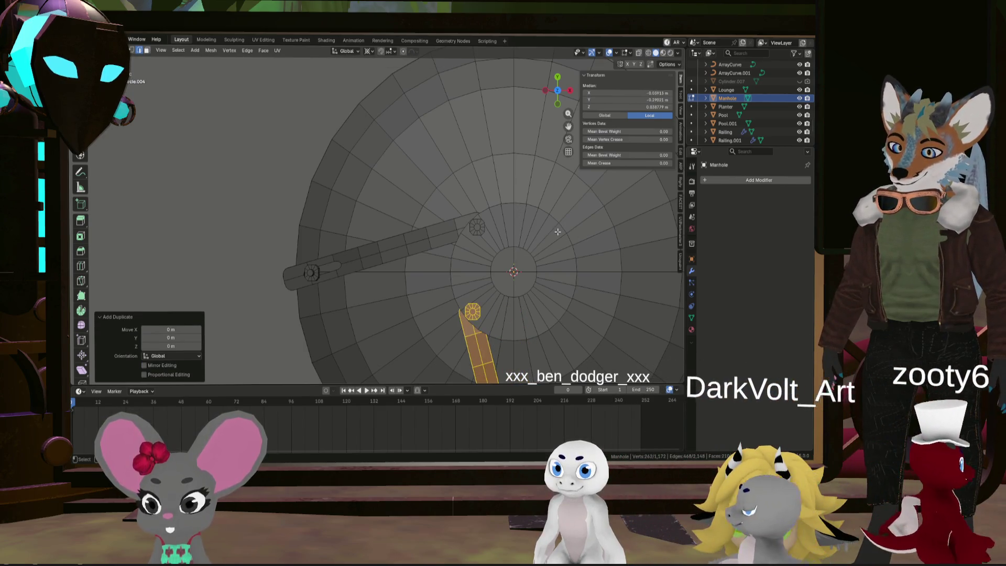
text(-90)
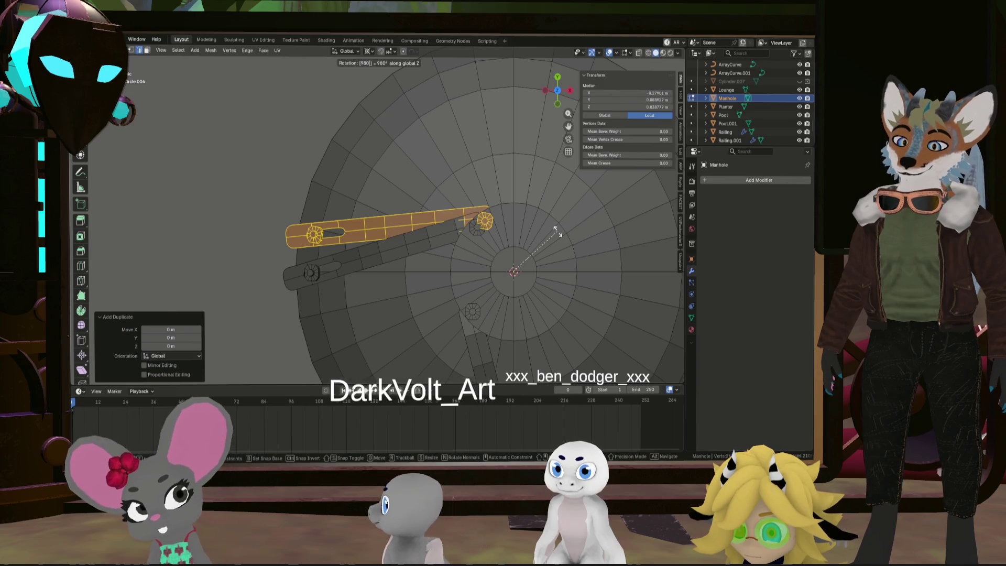
key(BackSpace)
key(BackSpace)
key(BackSpace)
text(90)
key(Return)
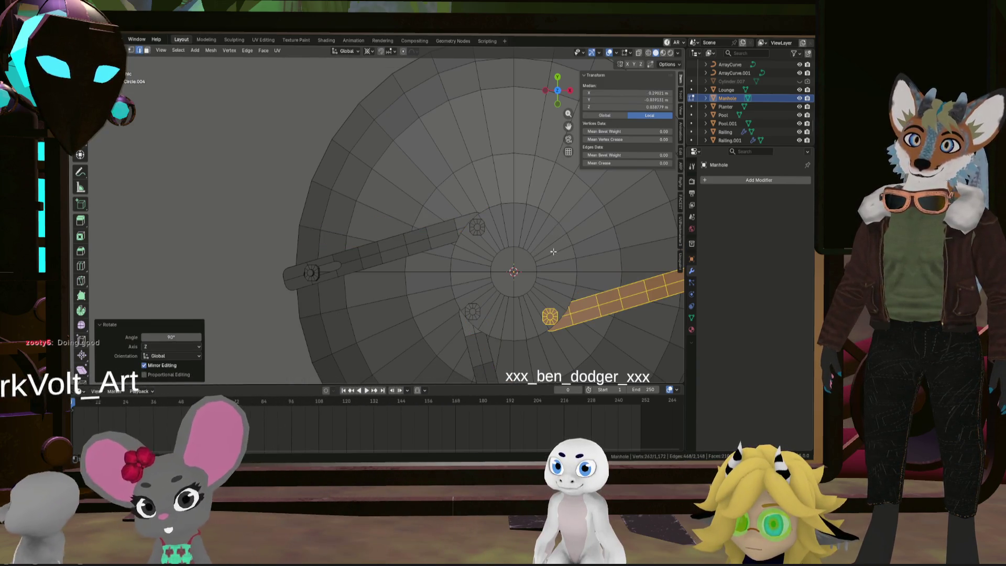
Duplicate a bar into the fourth position, rotated 90°
shift+middle_drag(561, 250, 487, 247)
key(shift+d)
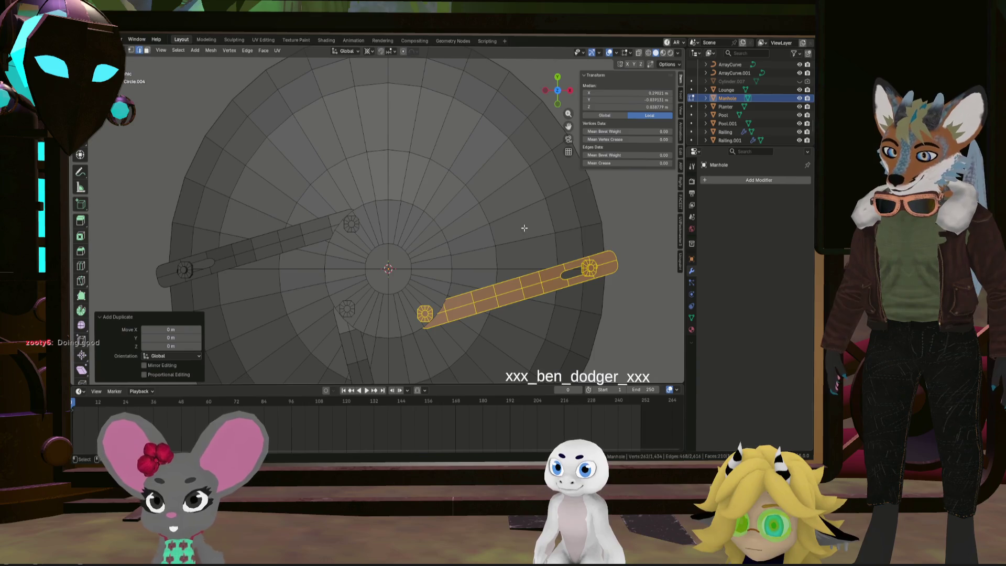
text(90)
scroll(524, 231, down, 5)
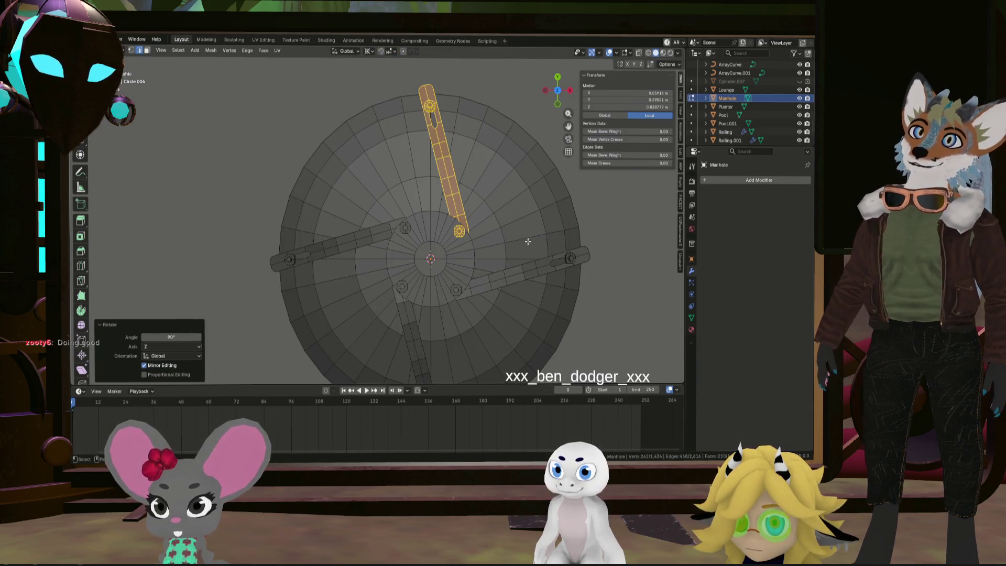
Deselect everything, return to Object Mode, and frame the manhole cover
key(alt+a)
mouse_move(586, 304)
middle_down()
mouse_move(472, 267)
mouse_move(474, 249)
mouse_move(539, 250)
mouse_move(552, 253)
mouse_move(481, 241)
mouse_move(398, 251)
mouse_move(466, 259)
mouse_move(468, 277)
middle_up()
key(Tab)
click(477, 269)
key(KP_Decimal)
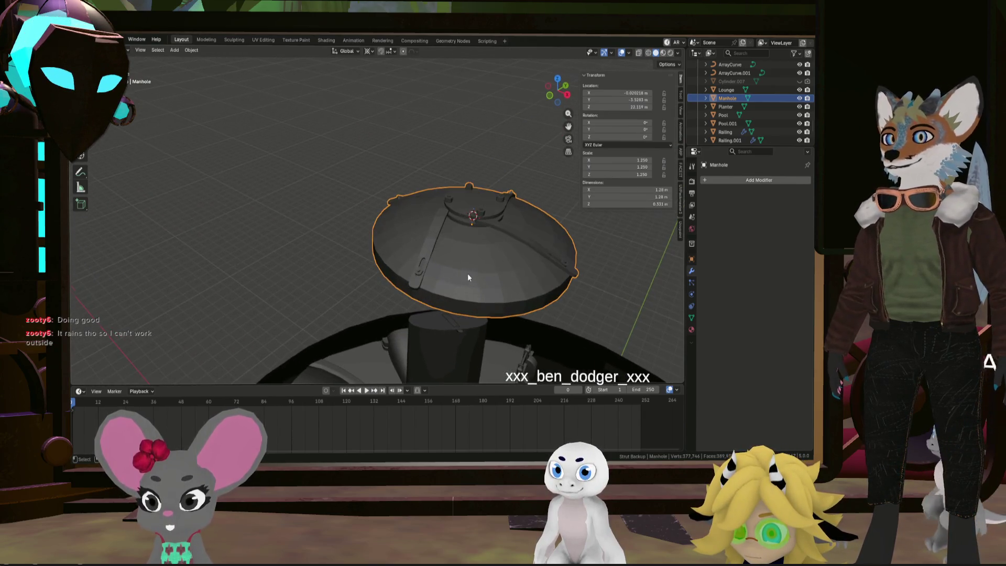
Enter Edit Mode and select the lower rim edge loop, cancelling a first vertical move
key(Tab)
alt+click(465, 271)
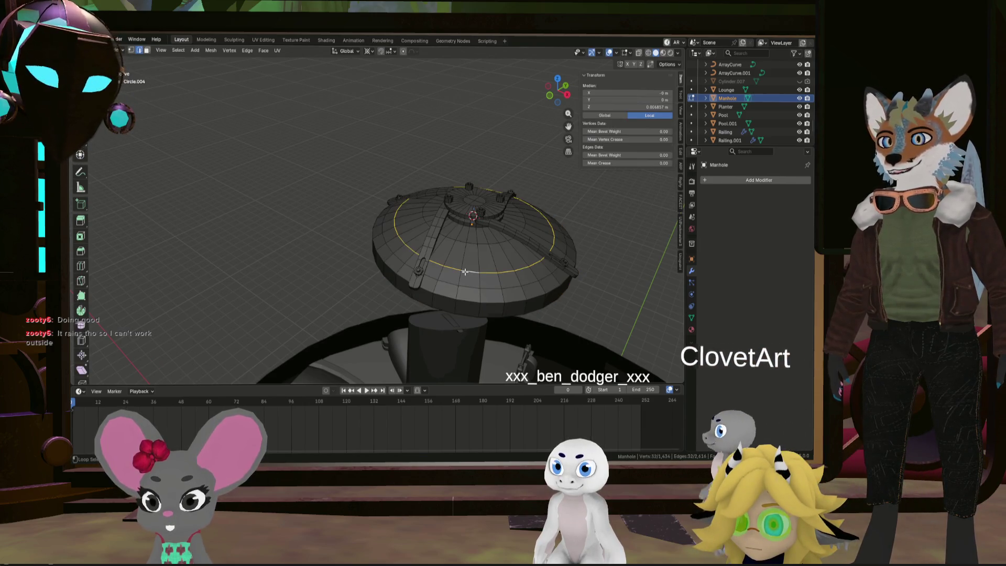
middle_drag(465, 284, 513, 277)
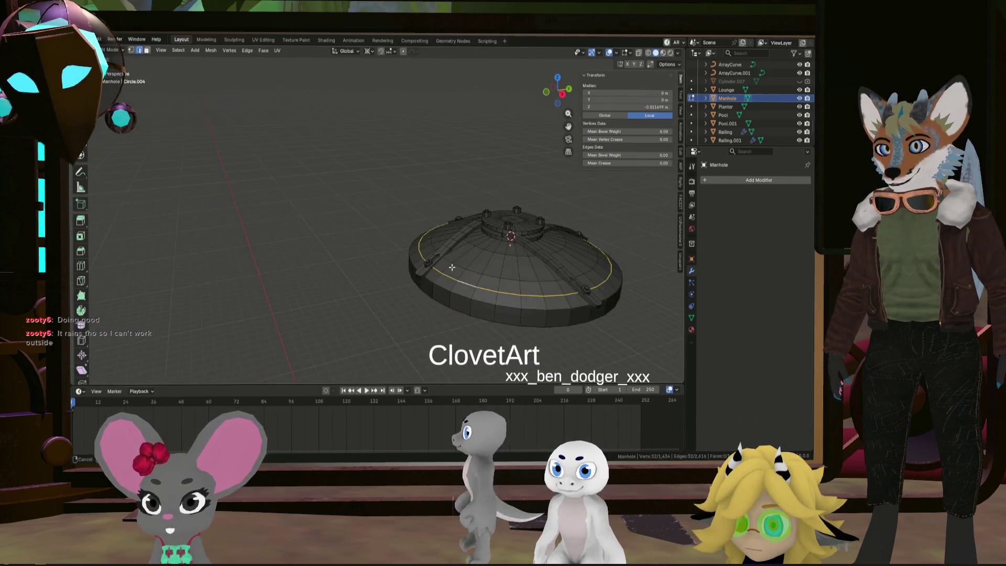
alt+click(513, 276)
key(g)
key(z)
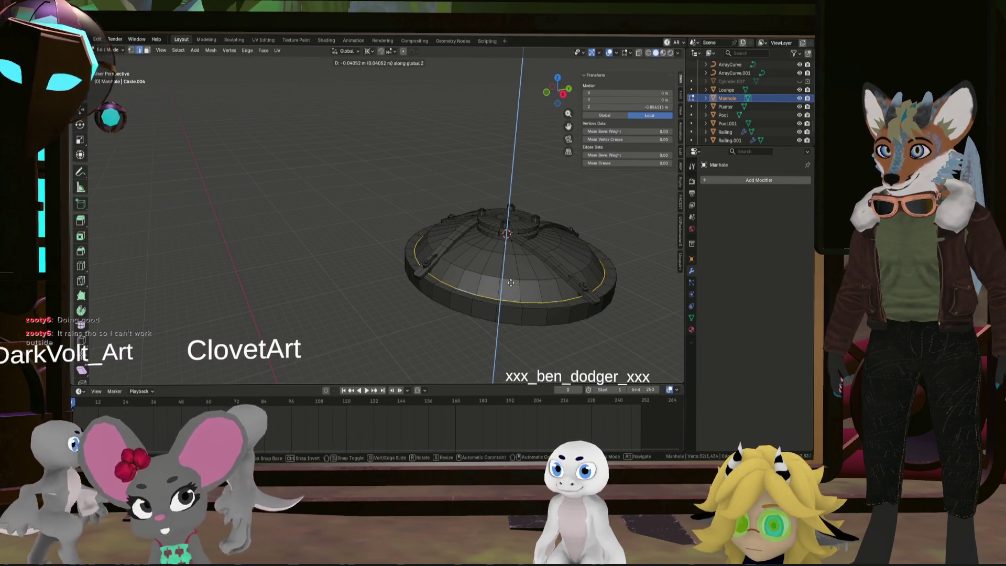
key(Escape)
Lower an upper edge ring of the dome slightly along Z
middle_drag(514, 279, 476, 269)
alt+click(476, 269)
key(g)
key(z)
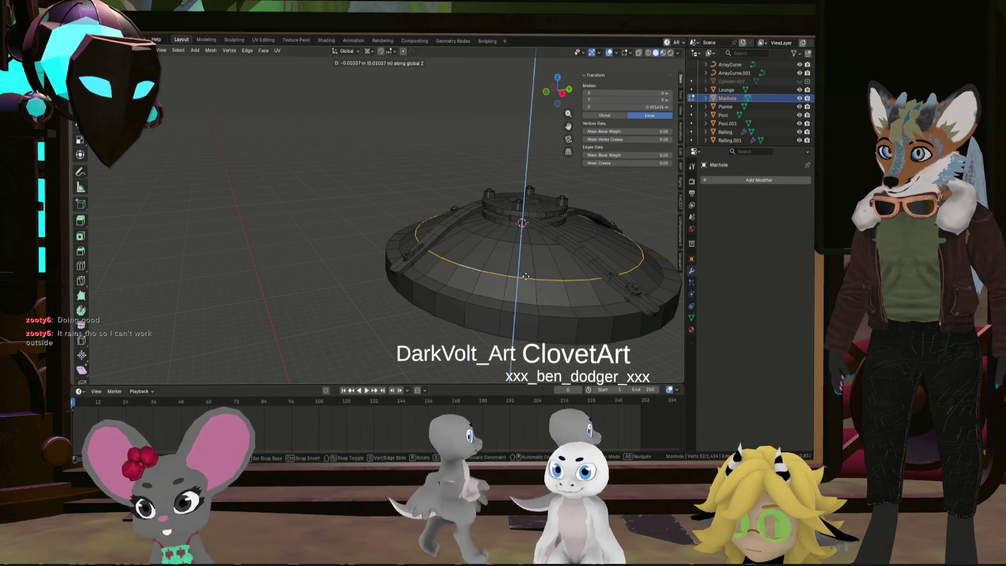
click(525, 280)
Lower the outer dome edge loop about 0.0012 m, then select an edge from above
mouse_move(526, 280)
middle_down()
mouse_move(620, 258)
mouse_move(579, 302)
middle_up()
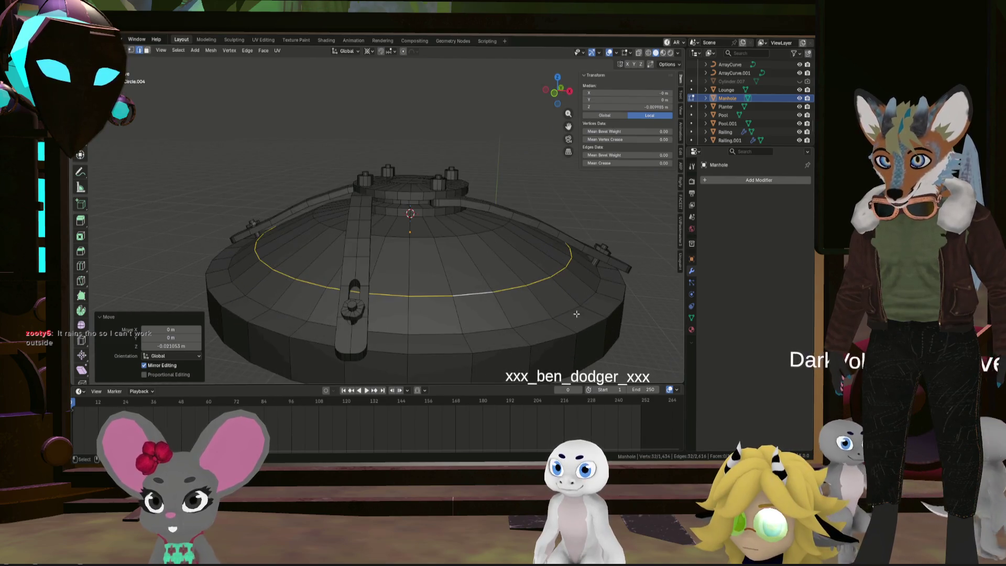
alt+click(576, 307)
key(g)
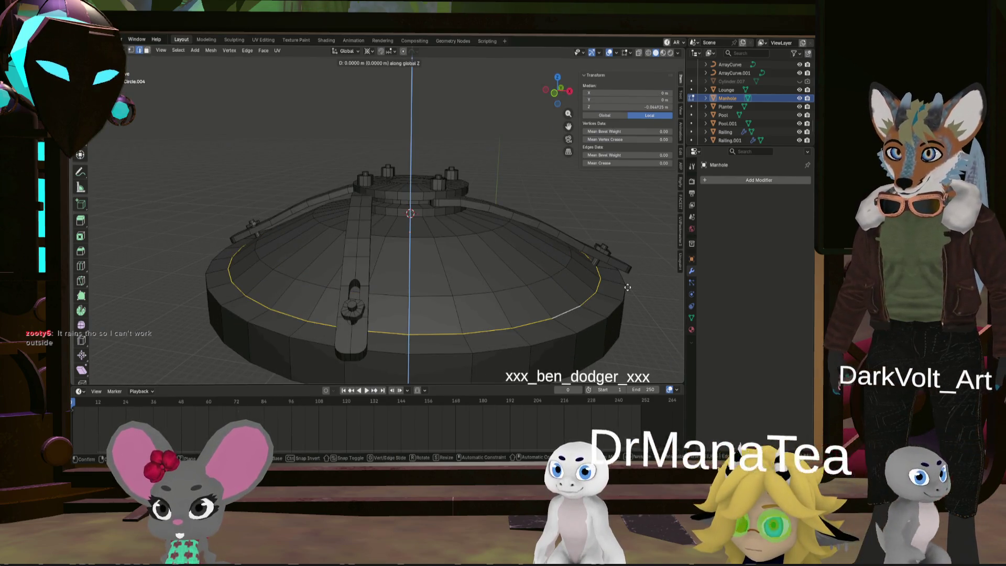
click(627, 288)
mouse_move(627, 288)
middle_down()
mouse_move(555, 313)
mouse_move(451, 264)
mouse_move(494, 297)
middle_up()
mouse_move(679, 339)
middle_down()
mouse_move(424, 264)
mouse_move(436, 256)
mouse_move(433, 265)
mouse_move(402, 250)
mouse_move(415, 233)
middle_up()
click(415, 232)
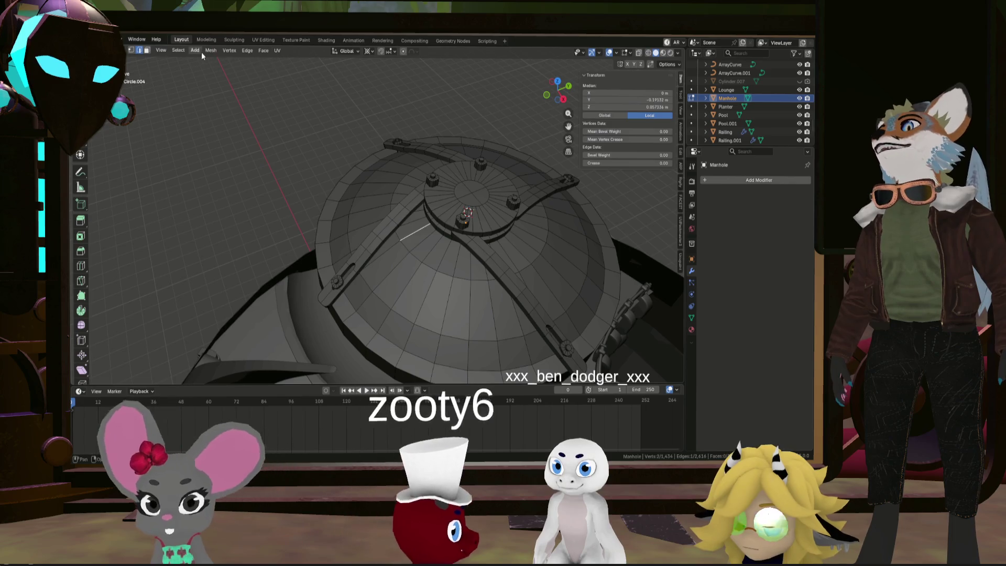
In face select mode, pick a radial strip of dome faces and remove one stray face
click(147, 51)
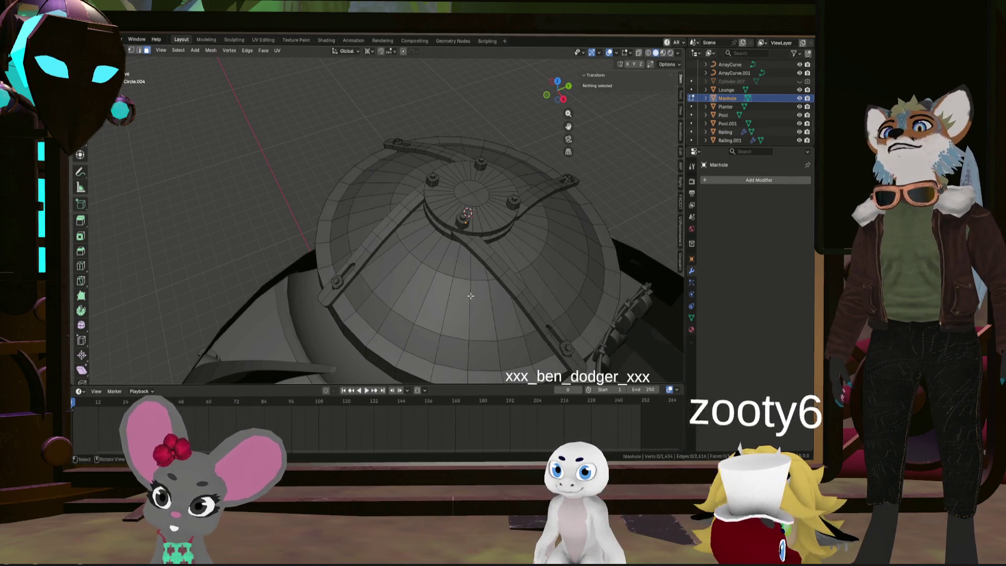
alt+click(446, 273)
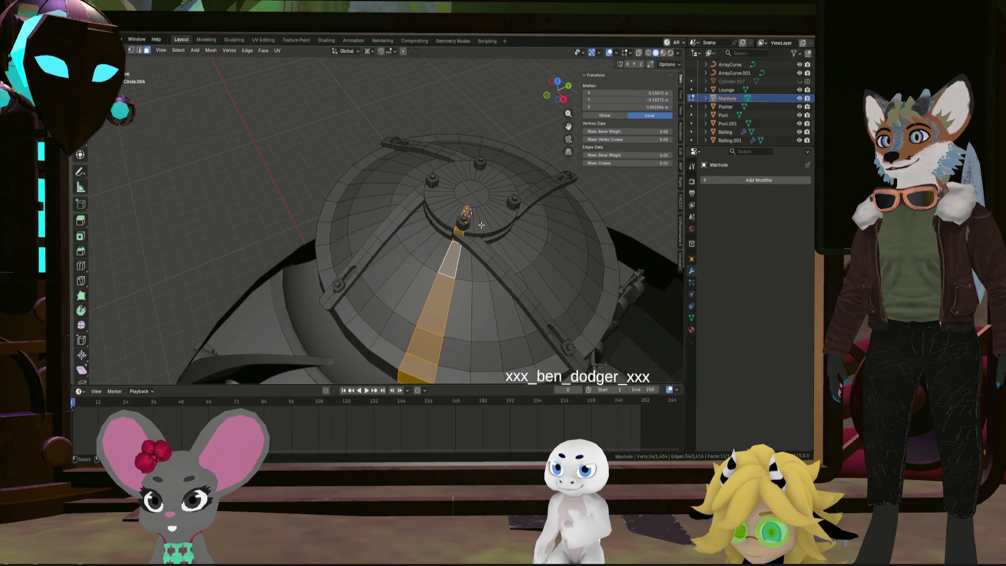
mouse_move(453, 234)
middle_down()
mouse_move(455, 245)
mouse_move(522, 129)
mouse_move(503, 147)
mouse_move(512, 158)
middle_up()
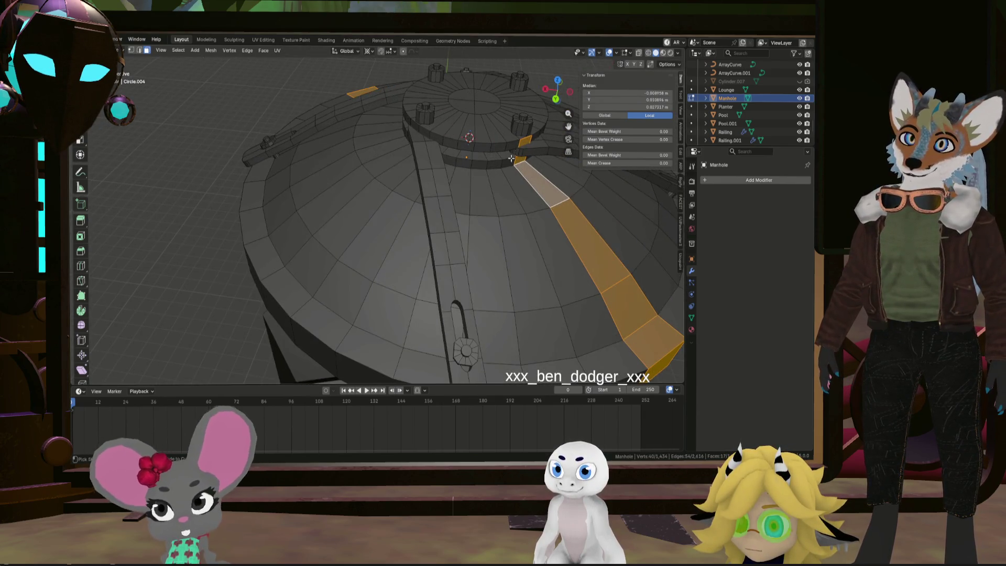
ctrl+drag(543, 132, 542, 132)
mouse_move(543, 132)
middle_down()
mouse_move(545, 116)
mouse_move(508, 145)
mouse_move(471, 147)
mouse_move(452, 164)
mouse_move(420, 233)
mouse_move(433, 247)
mouse_move(392, 239)
middle_up()
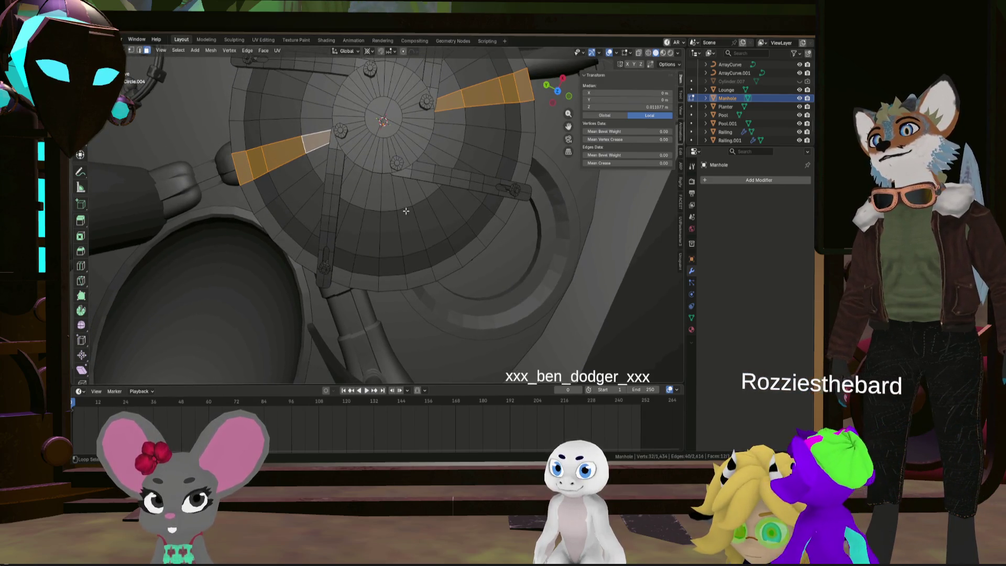
Drop the stray hub vertices from the strip selection and start moving the strips along Z
scroll(415, 166, down, 3)
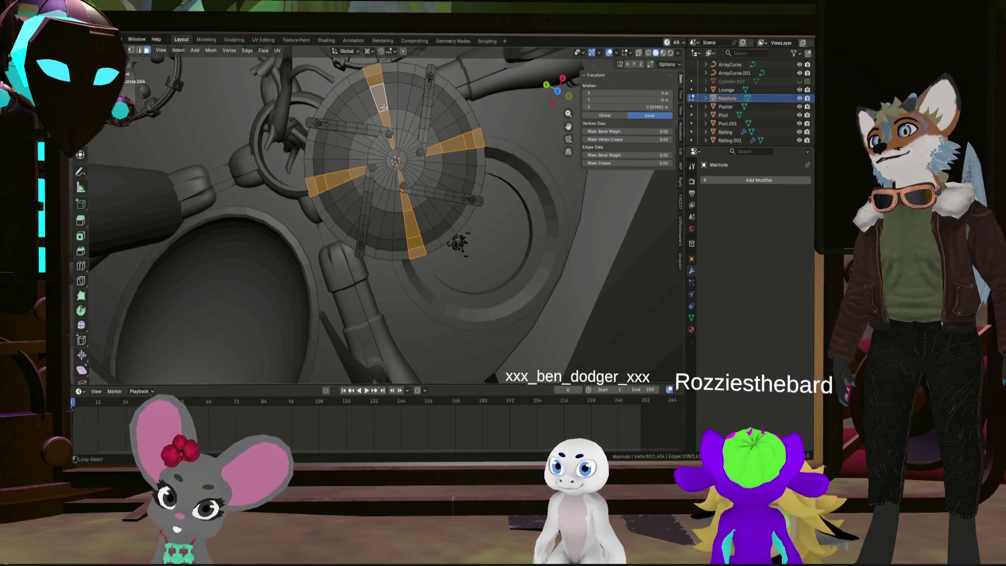
mouse_move(403, 178)
middle_down()
mouse_move(348, 220)
mouse_move(347, 204)
middle_up()
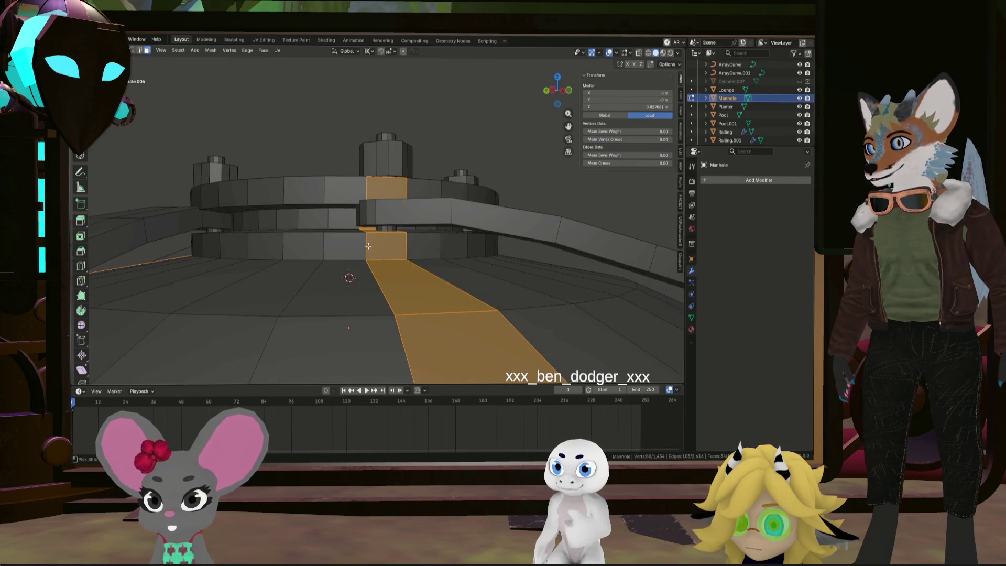
mouse_move(369, 248)
middle_down()
mouse_move(356, 250)
mouse_move(357, 280)
mouse_move(353, 241)
mouse_move(377, 237)
middle_up()
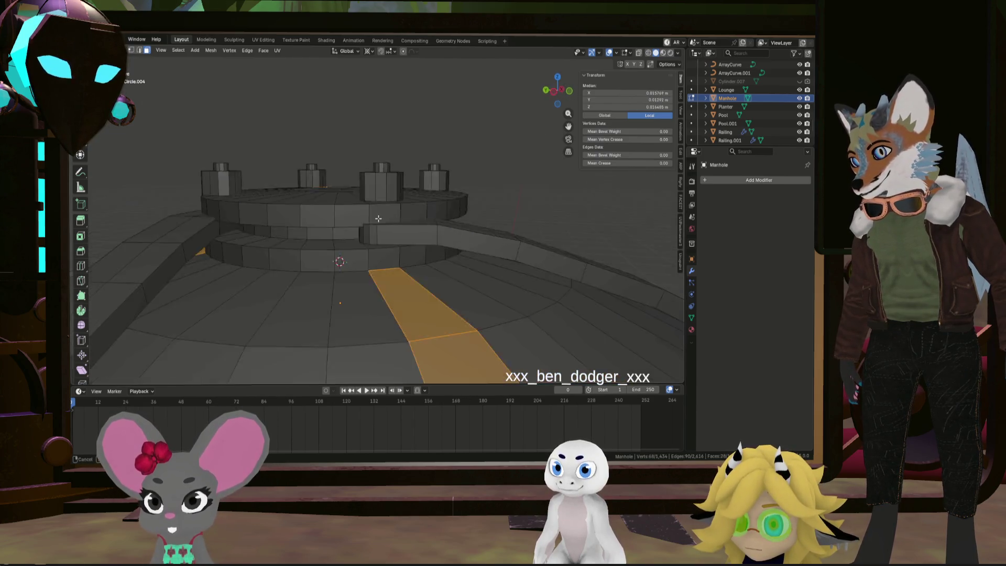
middle_drag(379, 218, 367, 262)
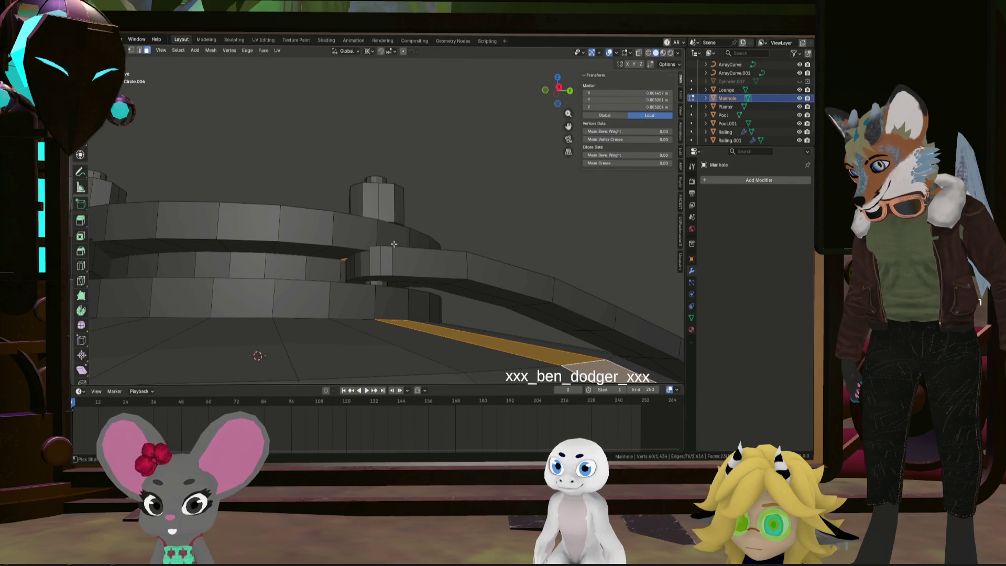
drag(325, 273, 372, 250)
middle_drag(372, 250, 351, 256)
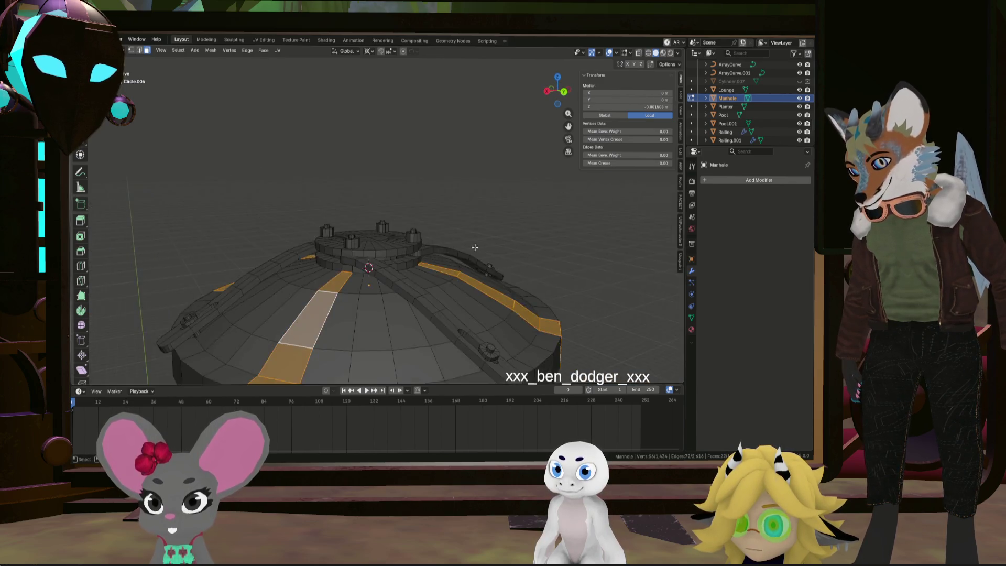
scroll(427, 260, up, 5)
mouse_move(414, 246)
middle_down()
mouse_move(400, 227)
mouse_move(400, 254)
mouse_move(349, 247)
mouse_move(391, 245)
mouse_move(438, 286)
mouse_move(449, 225)
mouse_move(461, 231)
middle_up()
scroll(391, 244, down, 3)
key(g)
key(z)
key(z)
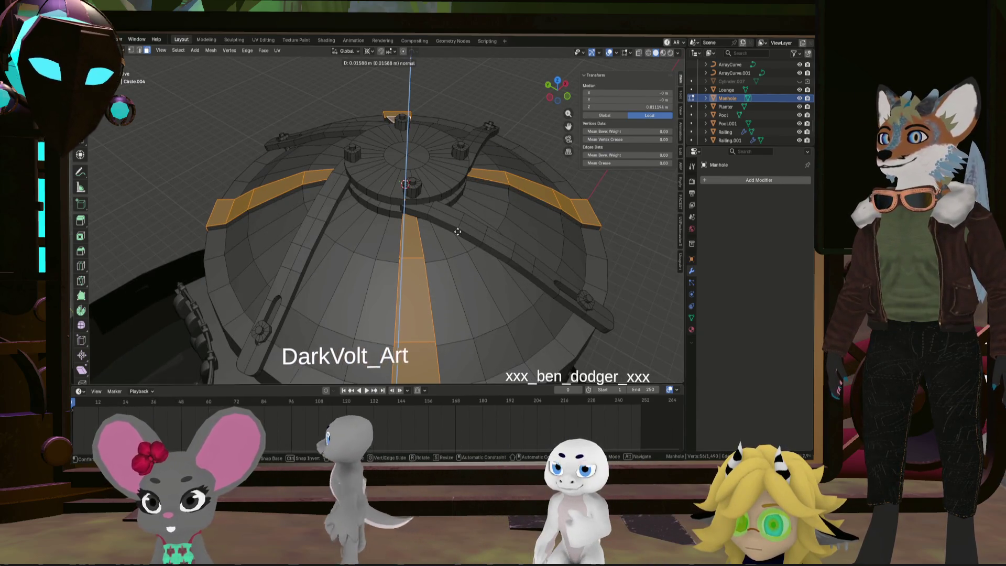
Confirm the extruded strip height, then lower the strips slightly along Z
click(432, 231)
middle_drag(432, 231, 416, 220)
scroll(416, 220, up, 6)
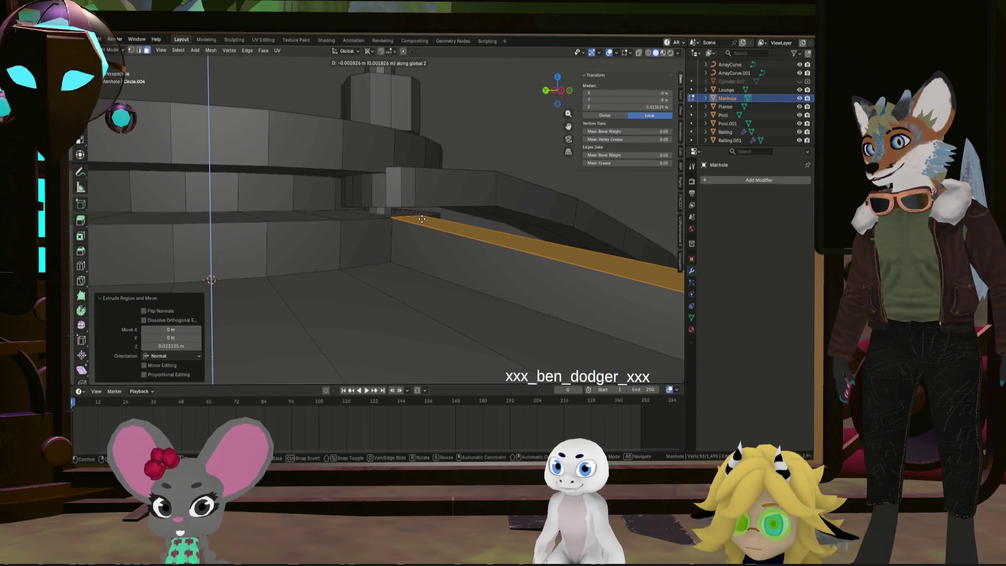
click(422, 219)
middle_drag(423, 219, 394, 206)
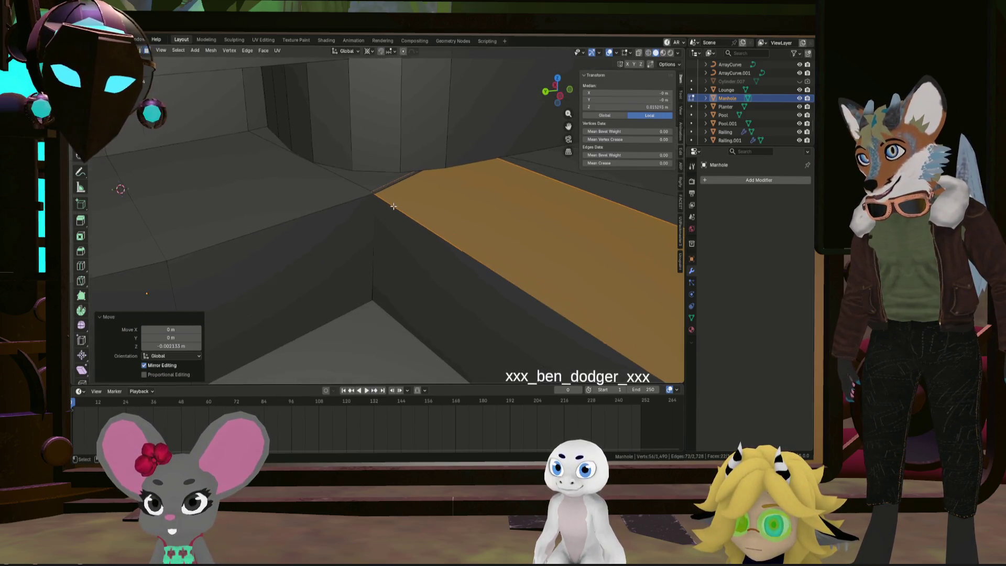
scroll(393, 206, down, 8)
Merge the whole mesh by distance, trying 0.0201 m then settling on 0.0101 m
key(a)
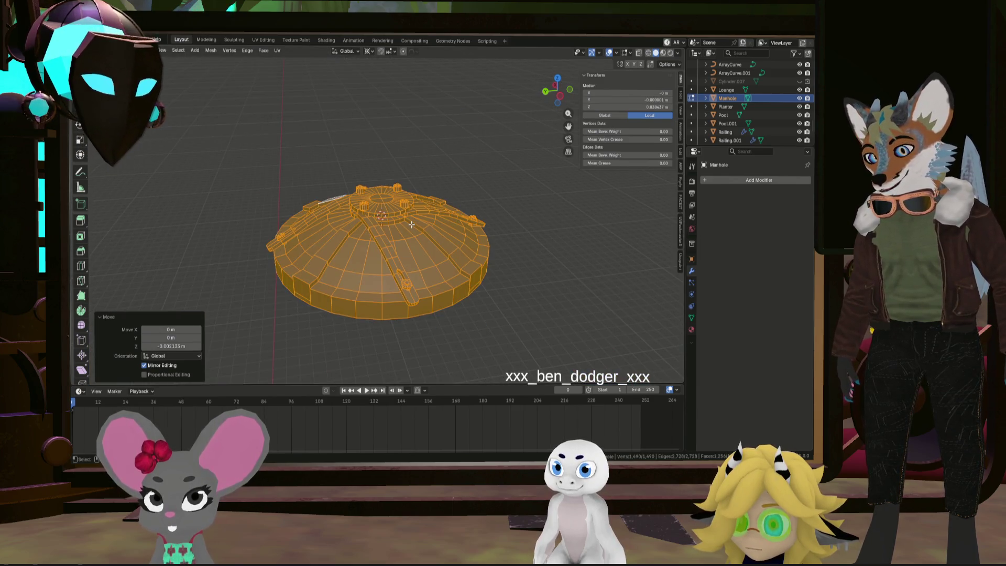
click(375, 220)
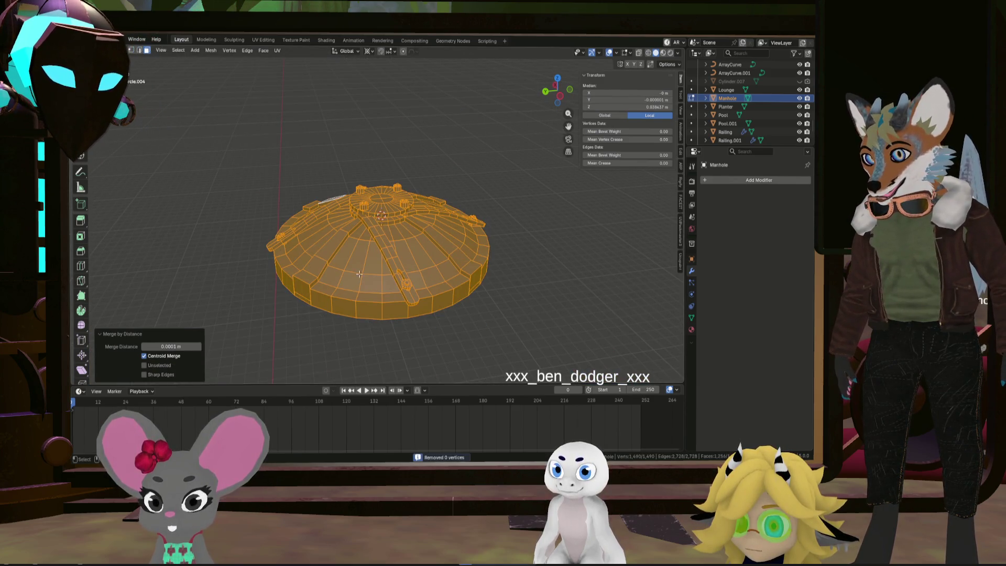
click(201, 347)
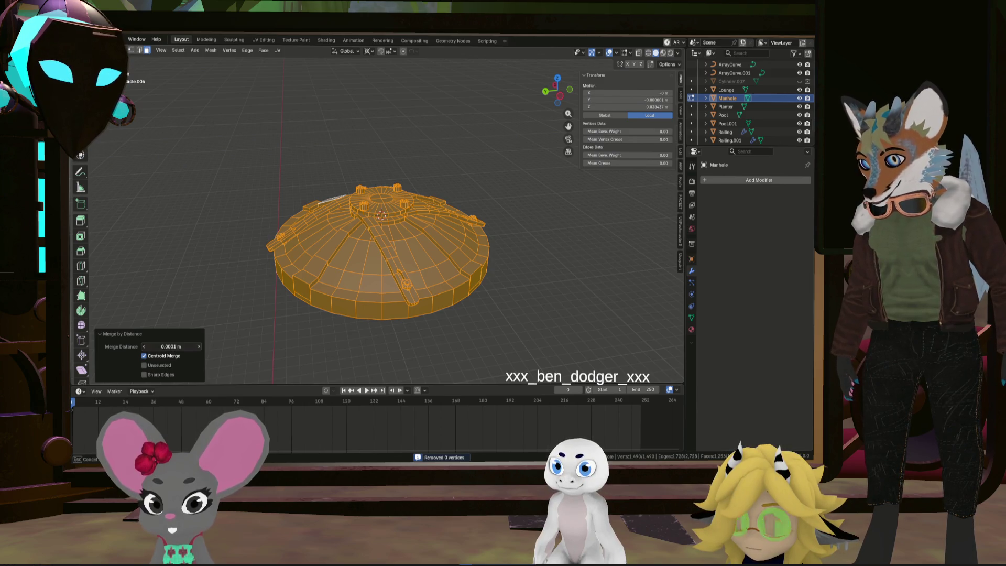
click(201, 347)
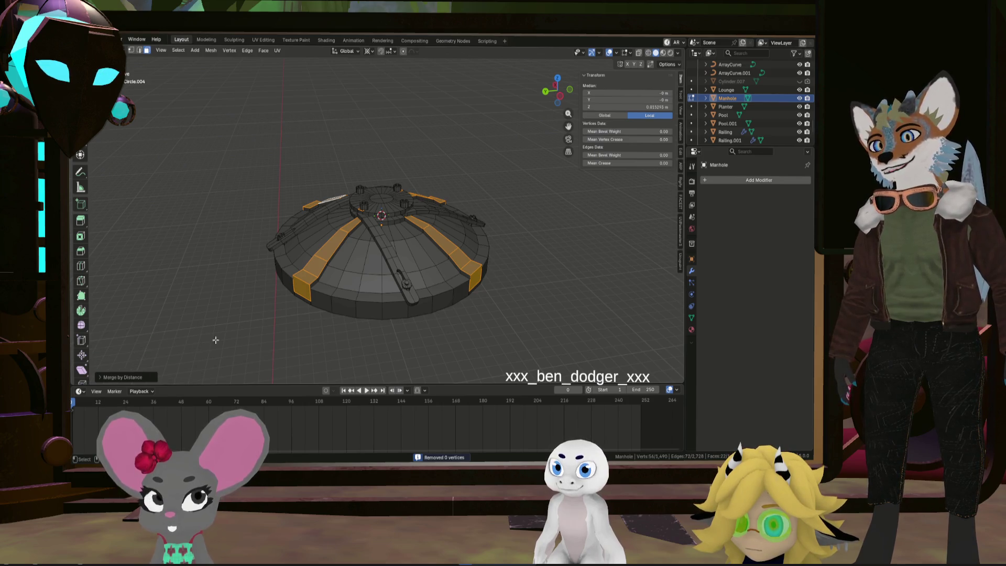
key(a)
click(148, 377)
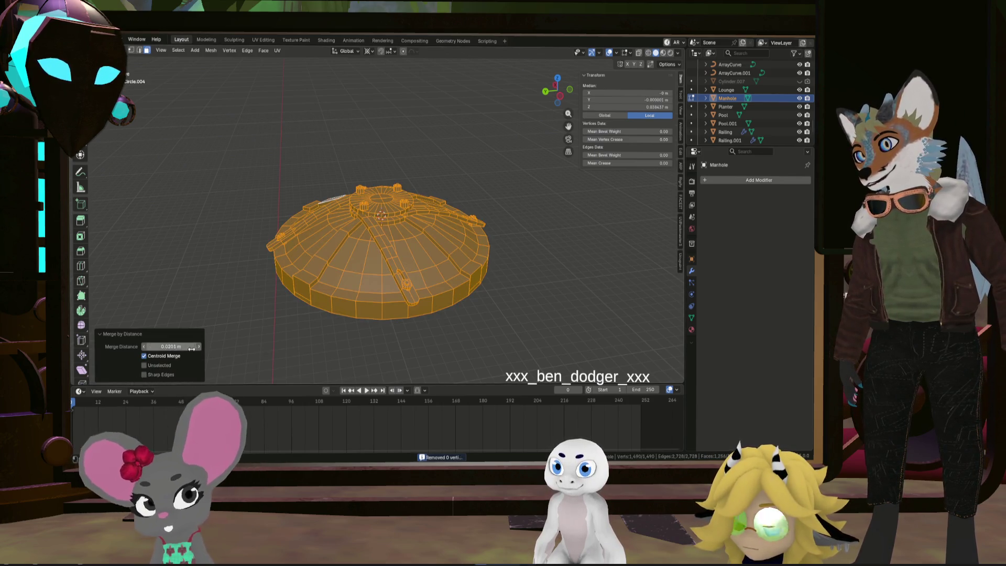
click(145, 348)
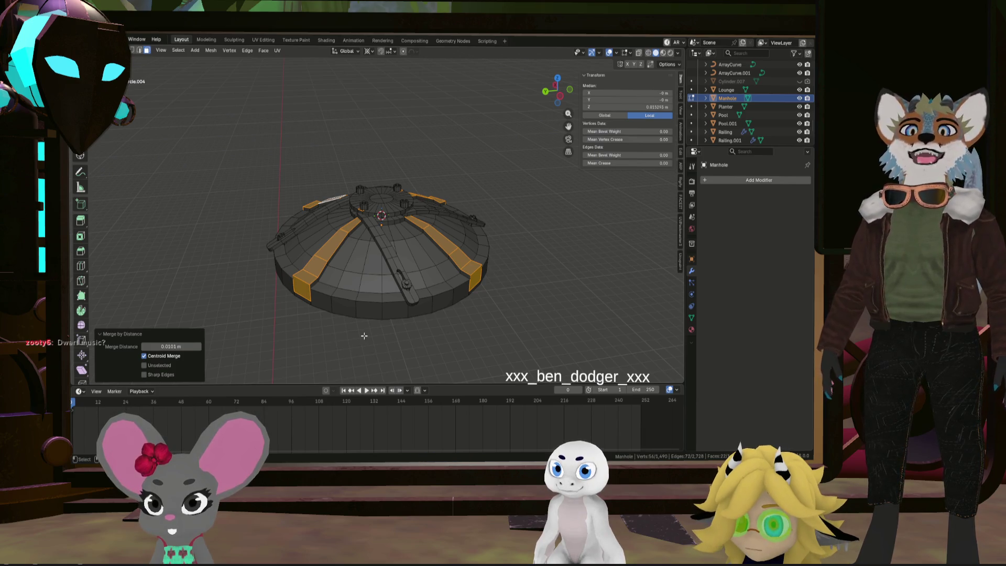
key(alt+a)
Select a ring edge loop on the pillar at the manhole's top
mouse_move(367, 335)
middle_down()
mouse_move(326, 232)
mouse_move(340, 247)
middle_up()
scroll(340, 273, up, 5)
scroll(326, 231, down, 3)
scroll(341, 246, up, 4)
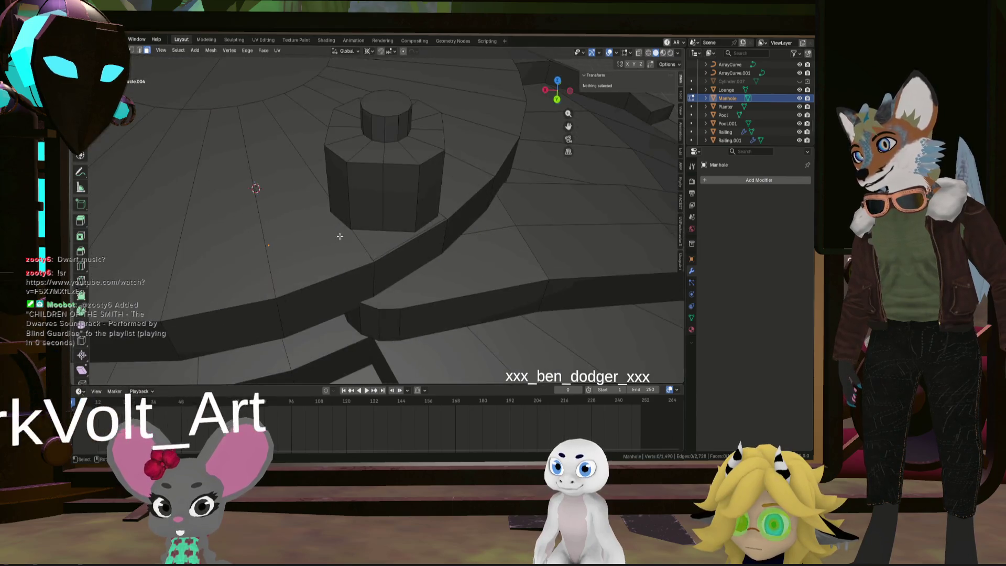
alt+click(351, 239)
scroll(385, 258, down, 4)
middle_drag(385, 258, 363, 303)
scroll(378, 323, up, 5)
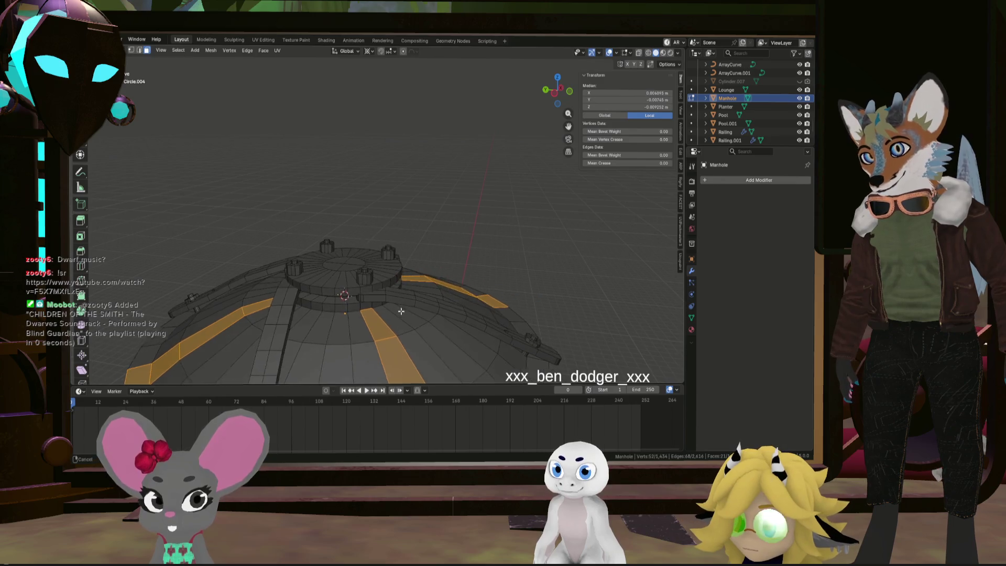
scroll(438, 285, up, 1)
Move the selected strips along Z and confirm their new height
key(g)
key(z)
key(z)
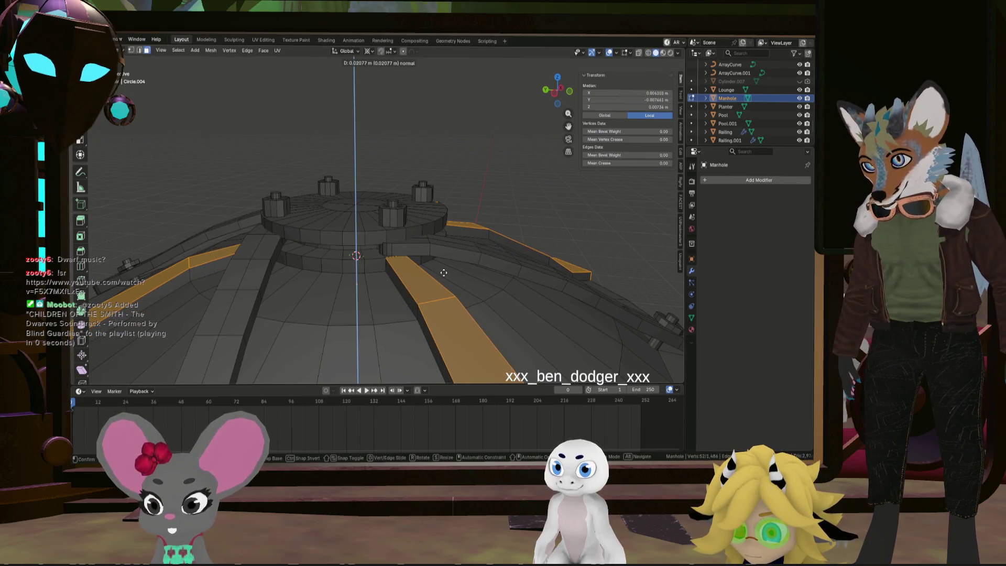
click(444, 273)
scroll(355, 238, up, 8)
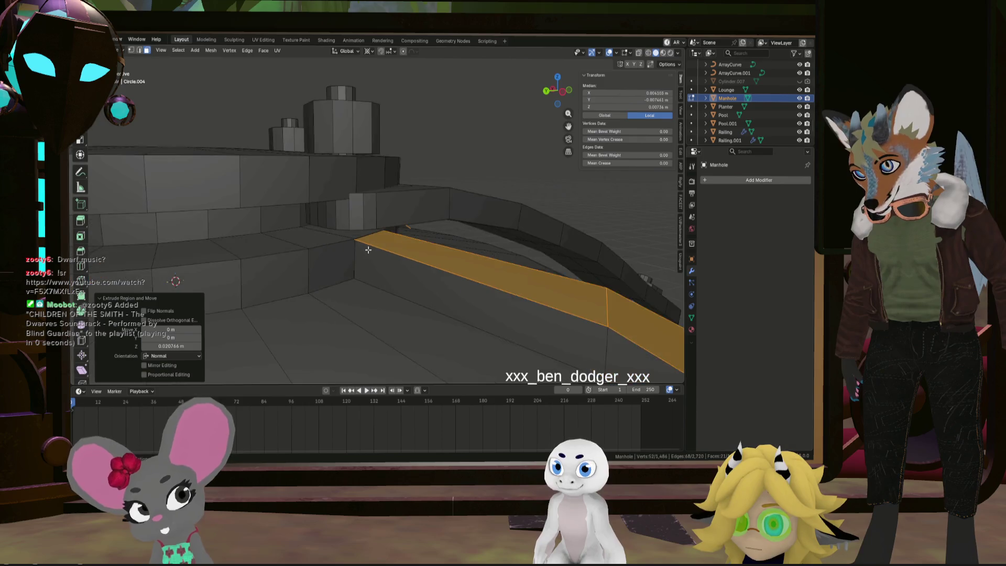
middle_drag(354, 238, 360, 231)
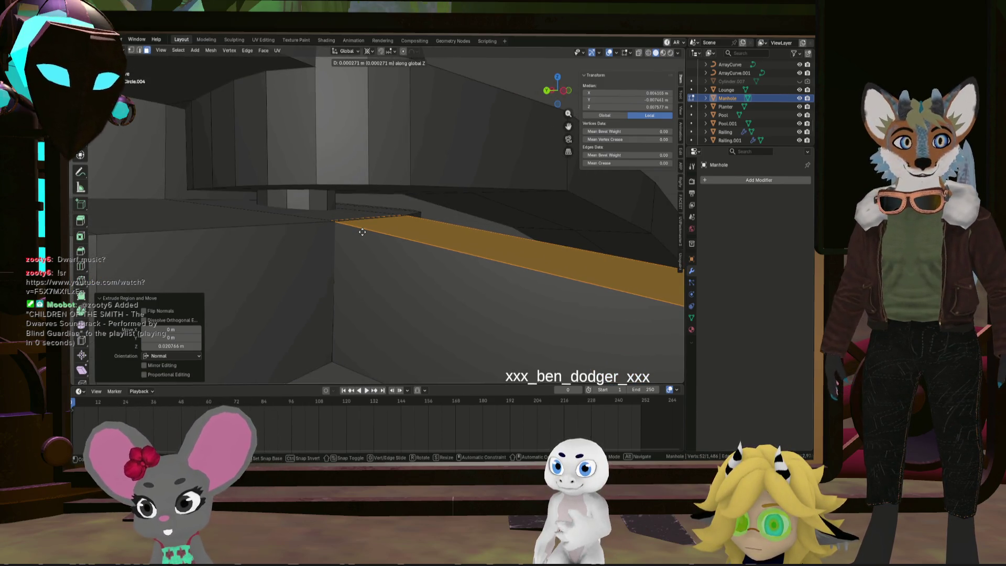
click(362, 232)
scroll(362, 232, down, 10)
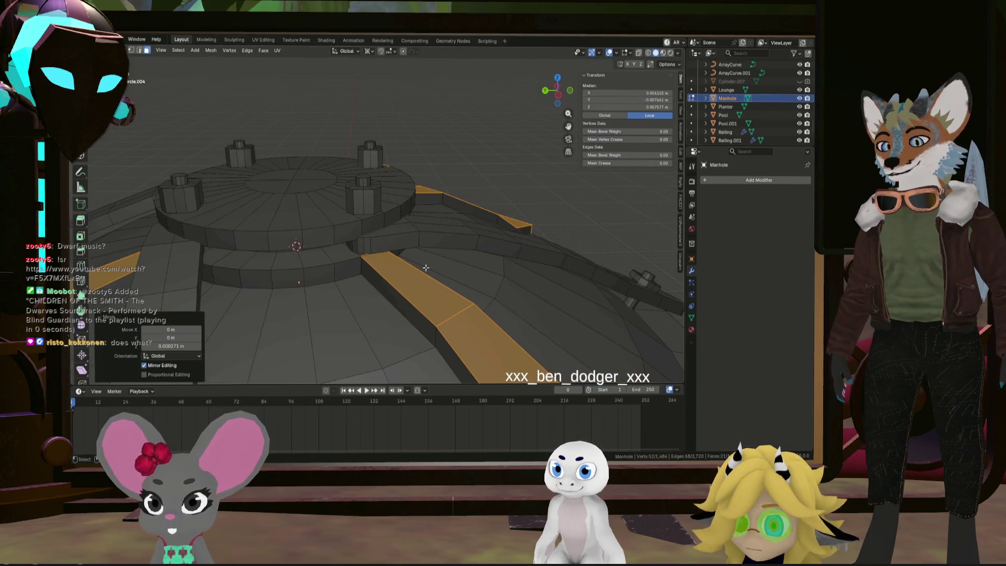
Try a Merge by Distance on the whole mesh, then undo it
key(a)
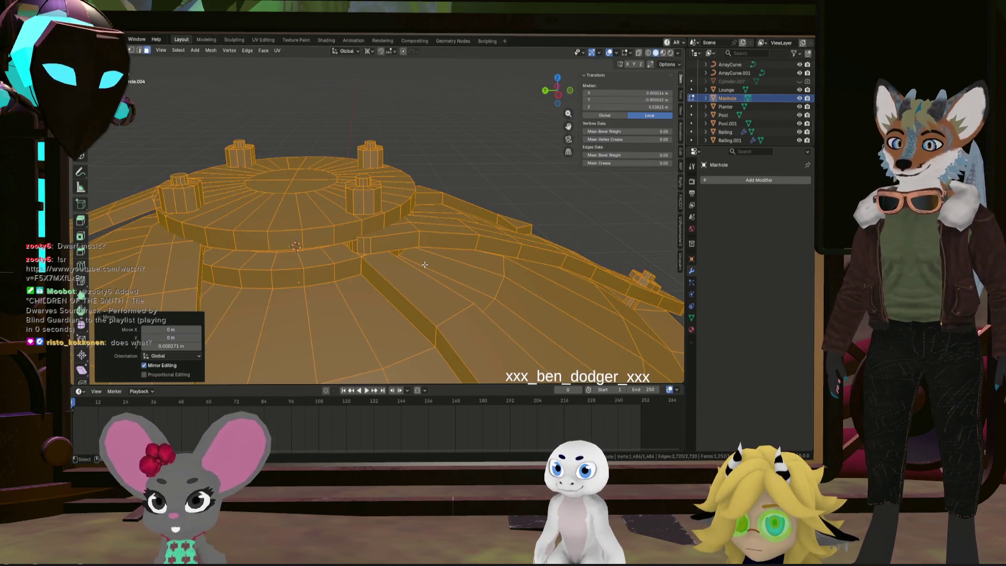
scroll(427, 264, down, 5)
key(m)
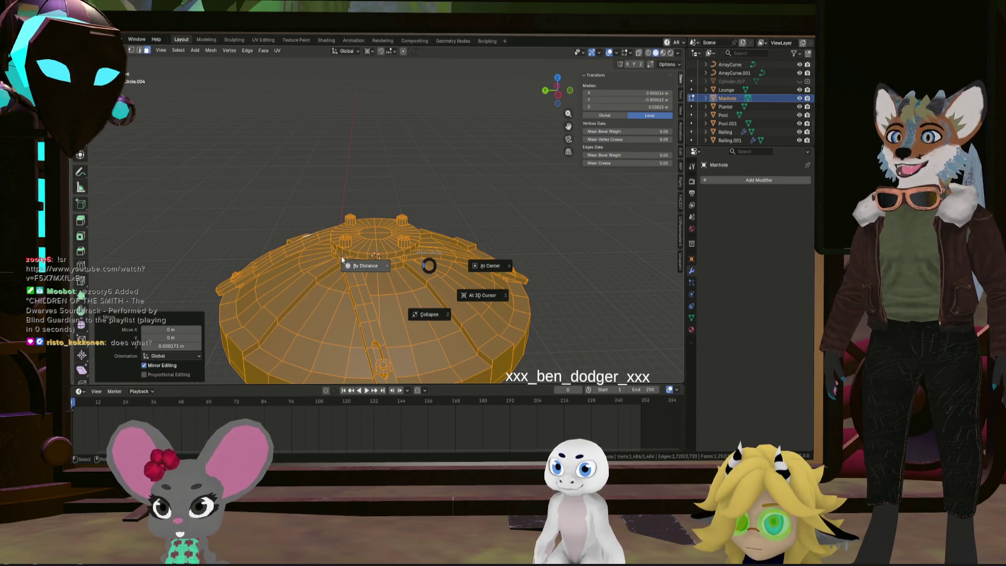
click(342, 259)
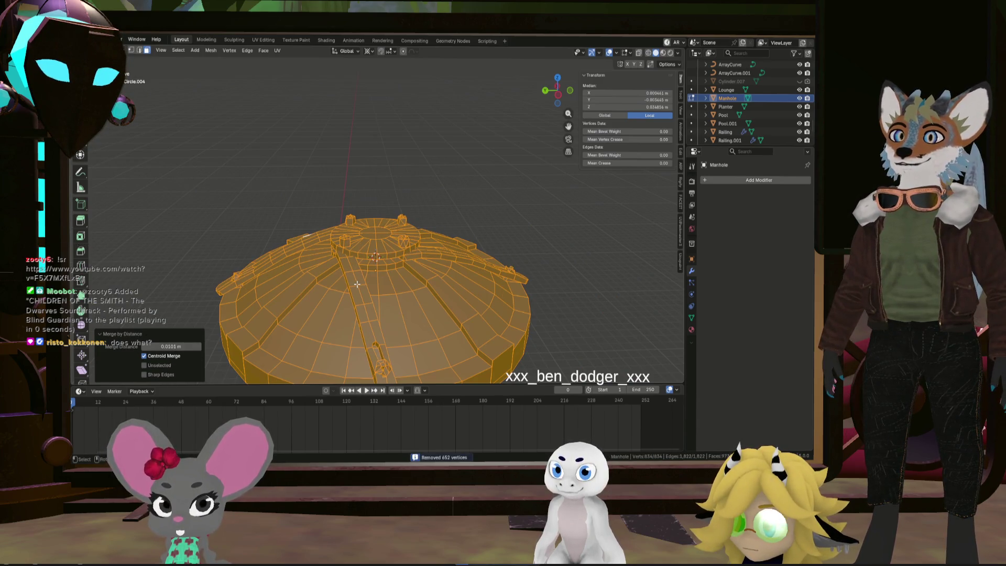
key(ctrl+z)
key(ctrl+z)
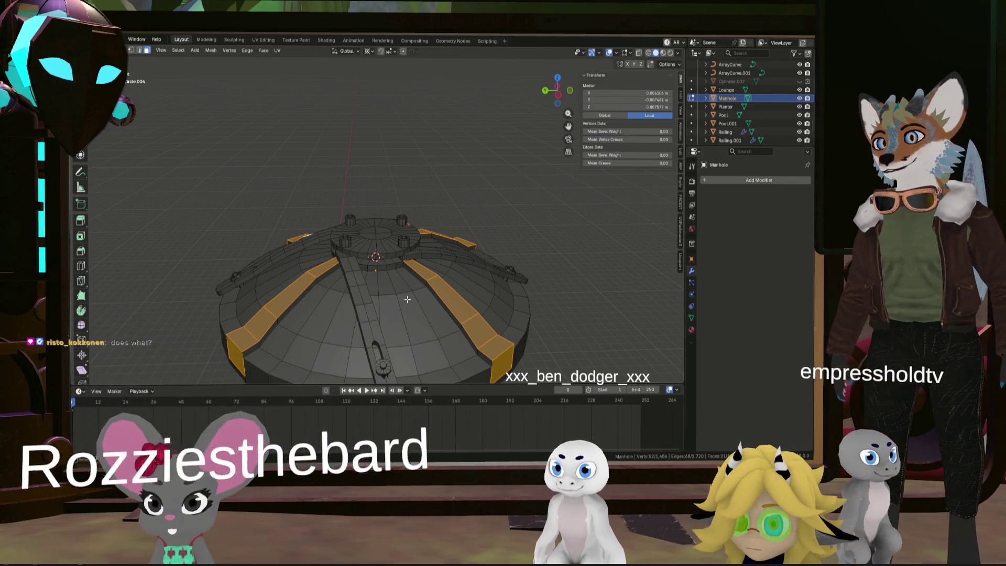
Merge the whole mesh by distance, testing 0.0001 m and 0.0101 m distances
key(a)
key(m)
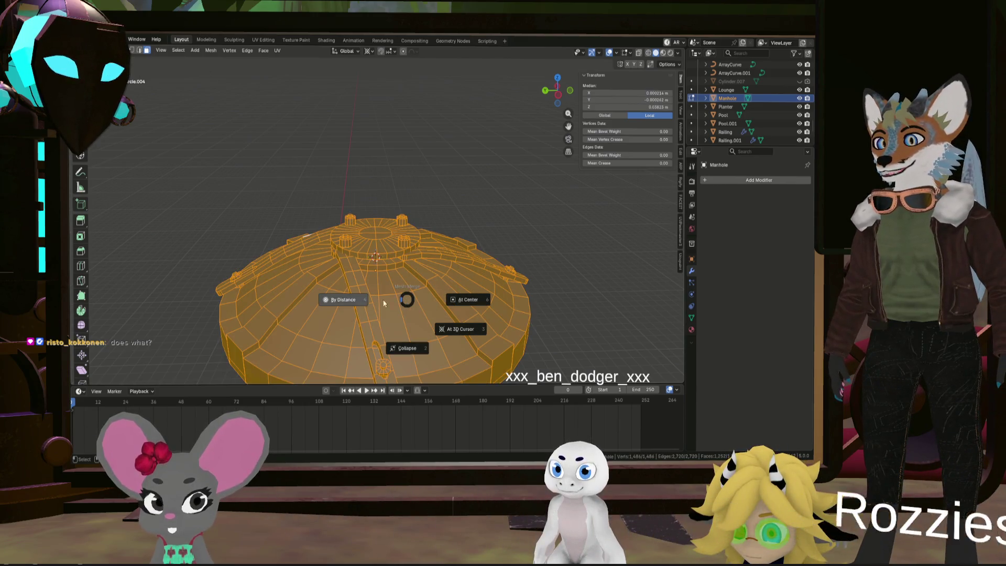
click(361, 303)
click(145, 347)
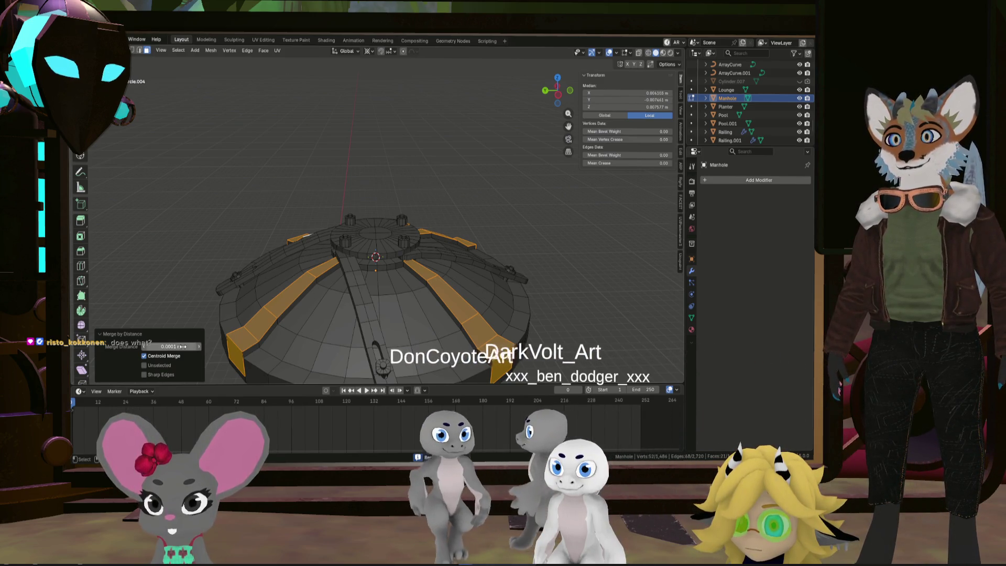
click(200, 348)
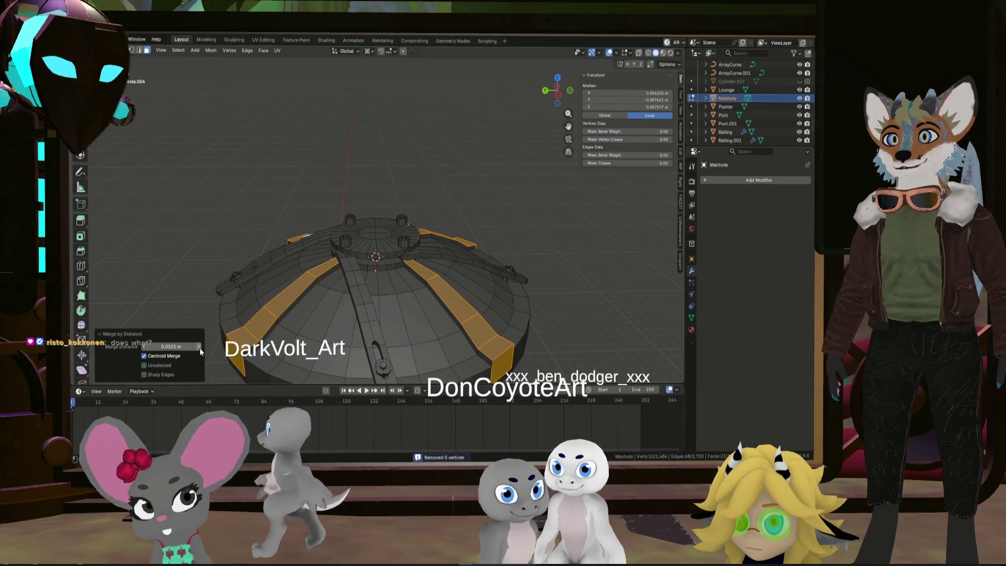
click(143, 347)
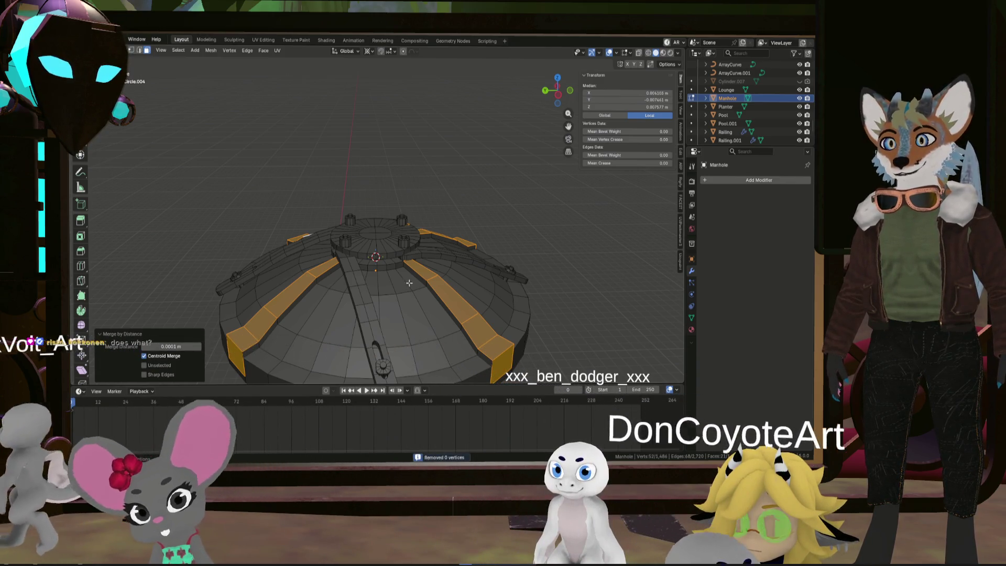
click(167, 346)
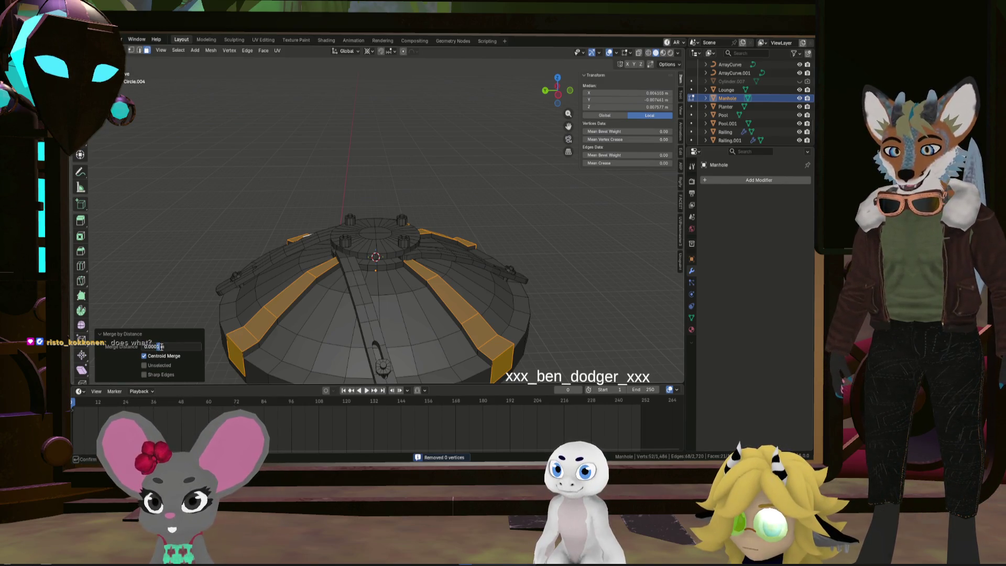
Merge the whole mesh by distance at 0.001 m, then clear the selection
key(a)
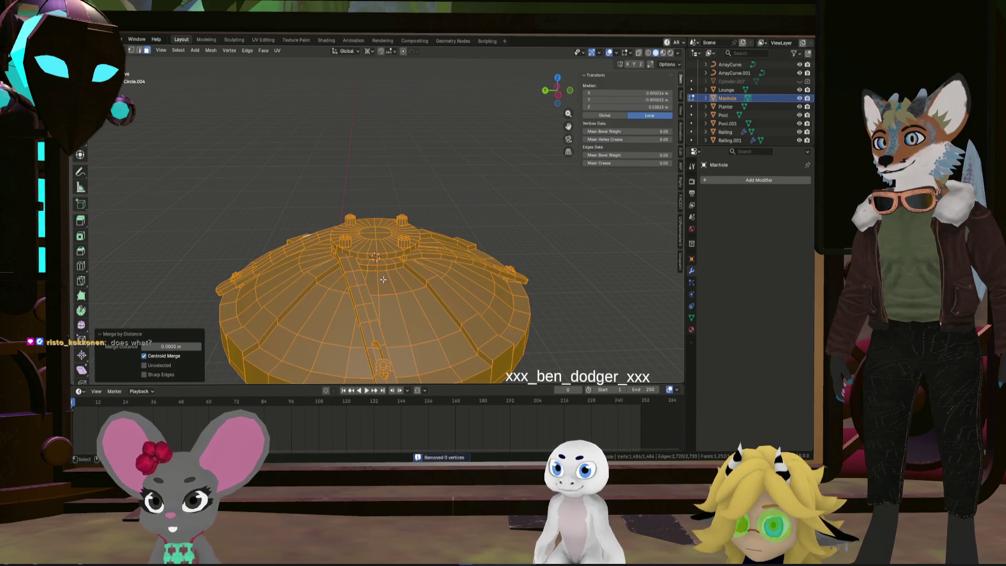
key(m)
click(307, 280)
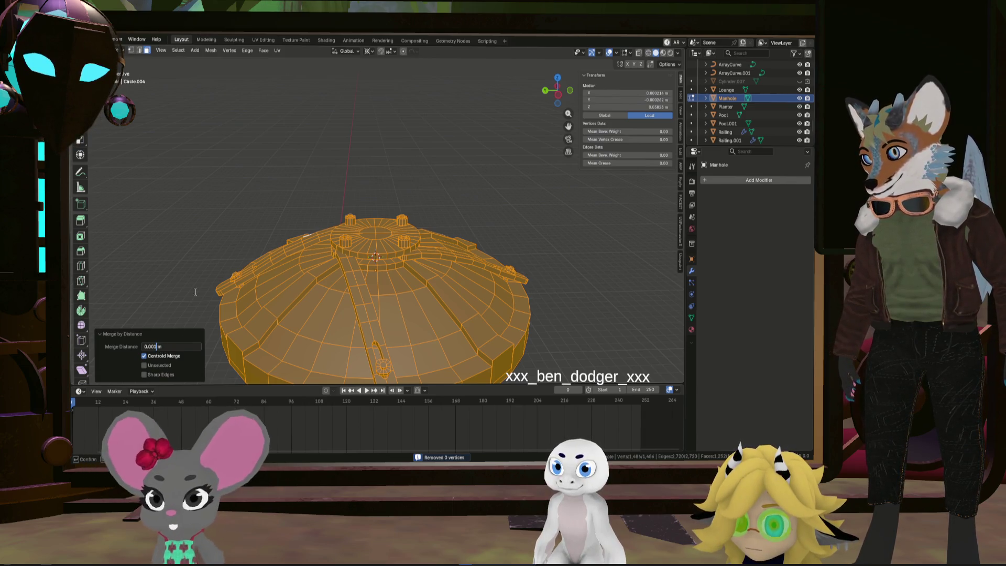
key(Return)
key(a)
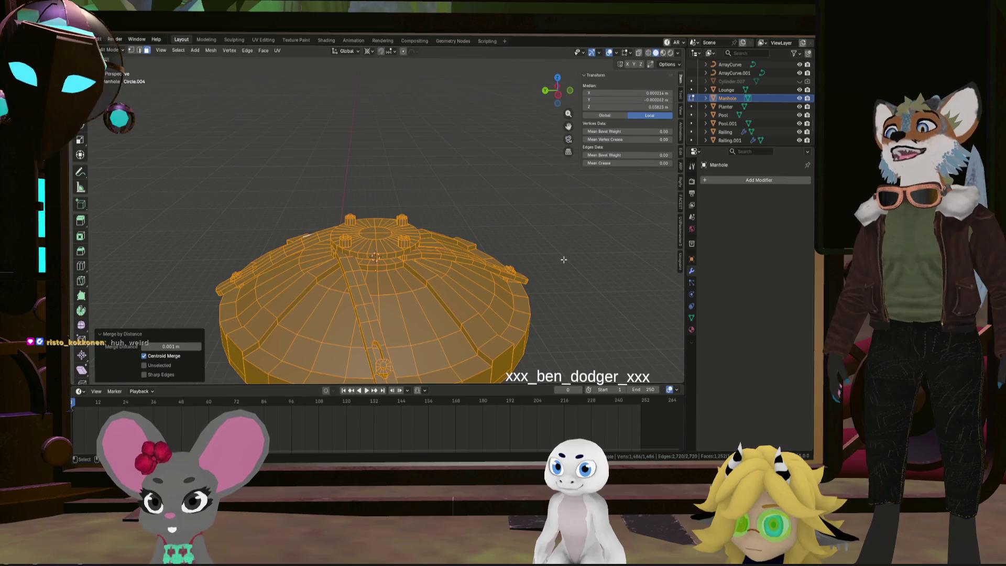
click(498, 201)
middle_drag(443, 198, 449, 265)
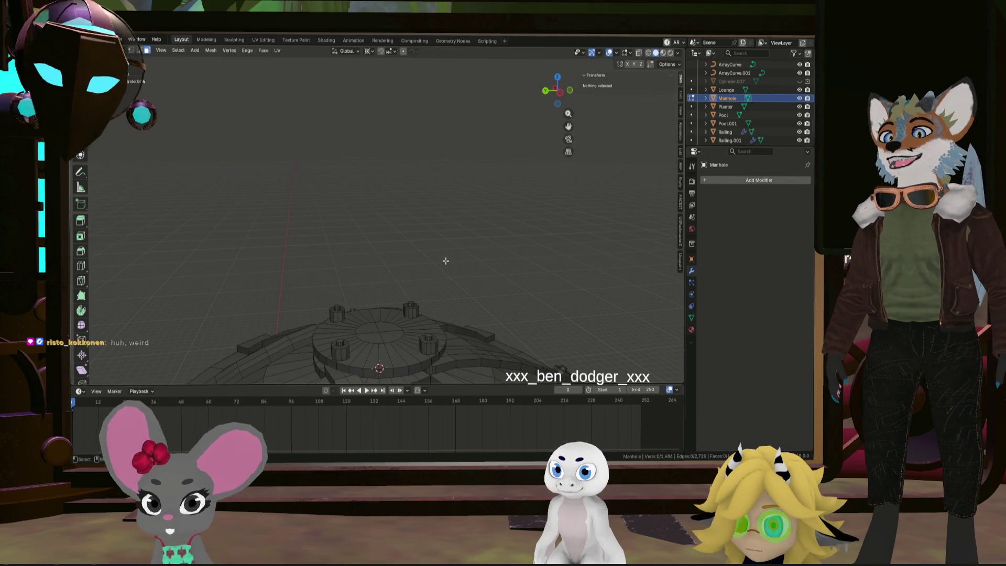
key(shift+a)
click(442, 245)
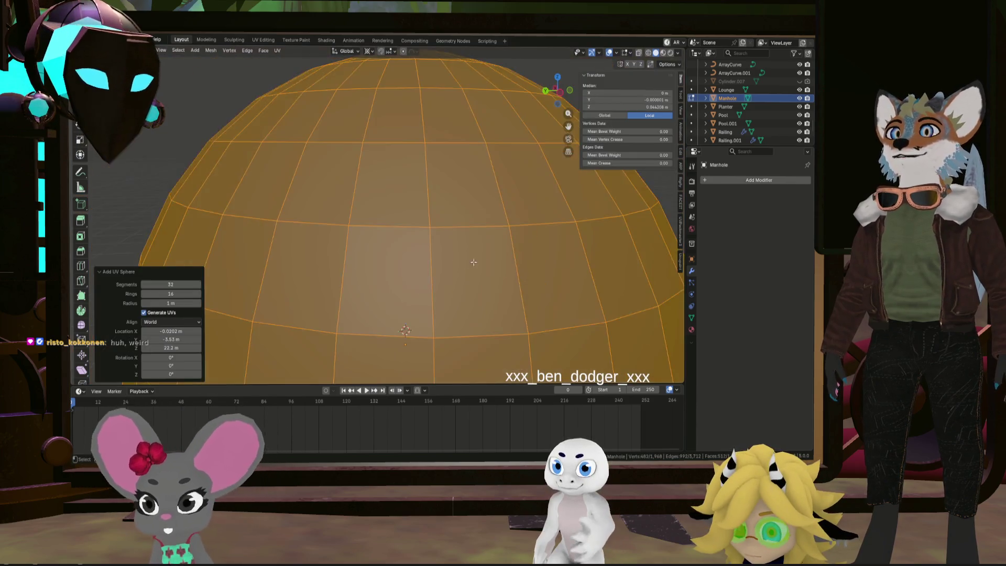
scroll(473, 262, down, 5)
click(541, 233)
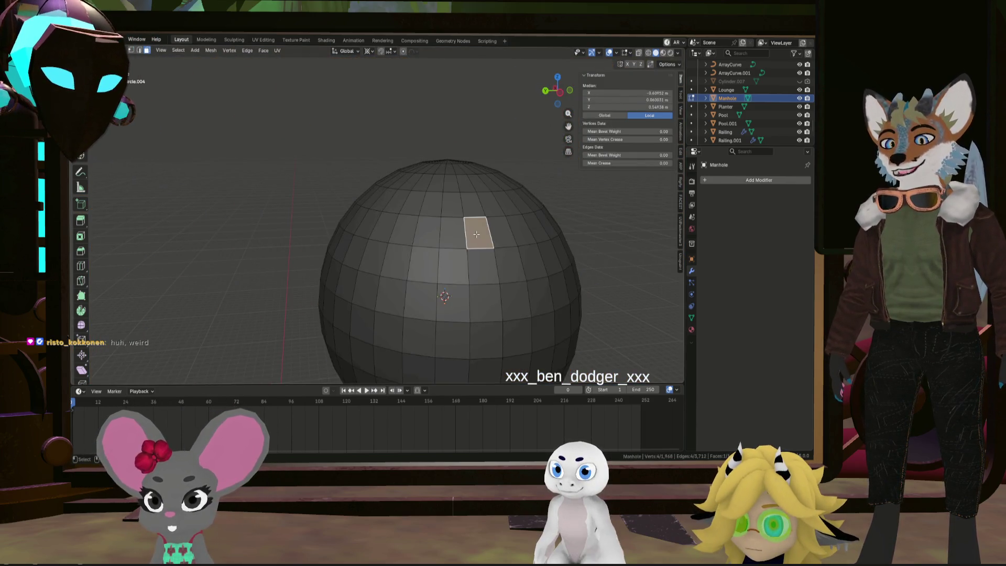
key(ctrl+l)
right_click(476, 235)
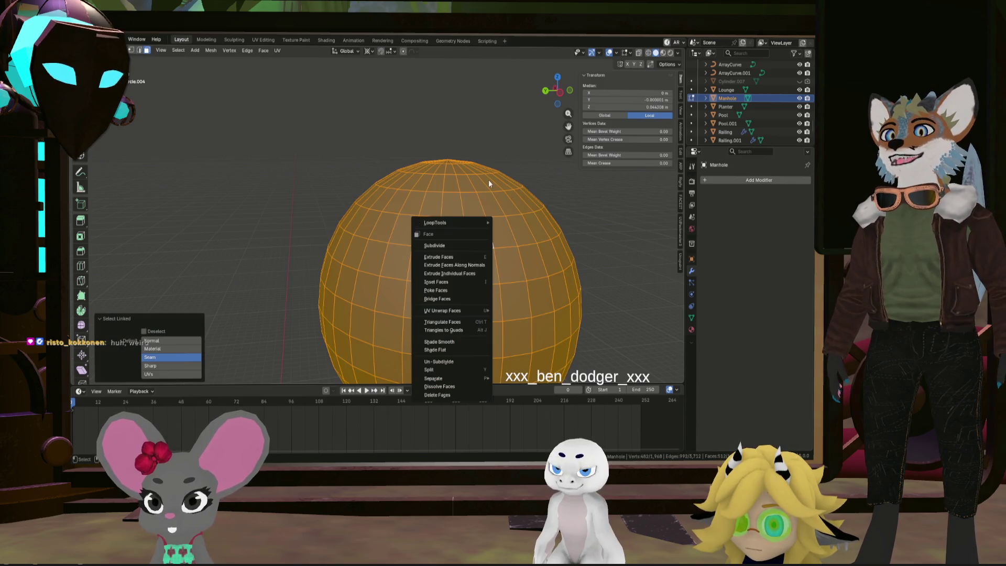
click(445, 244)
drag(164, 318, 210, 318)
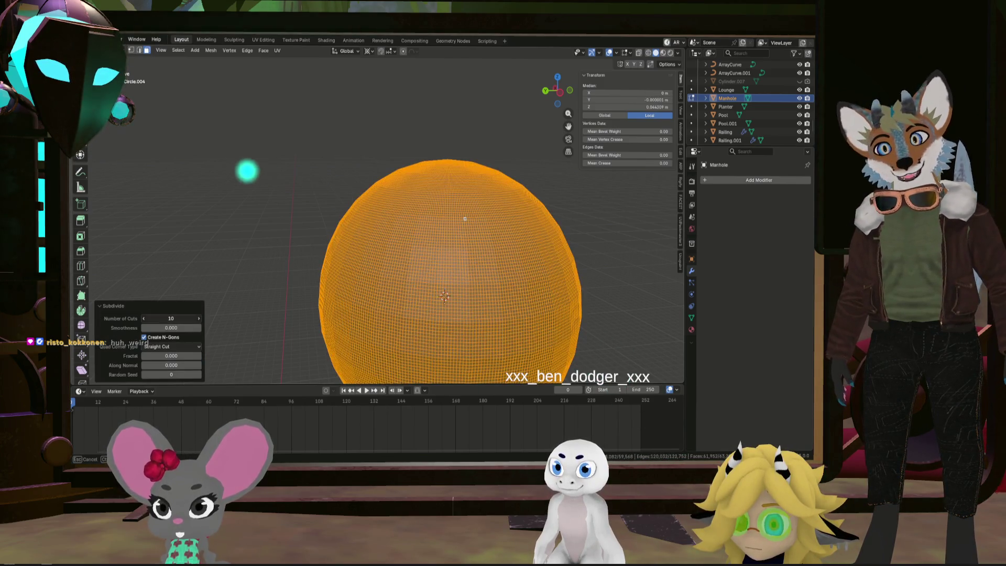
click(364, 260)
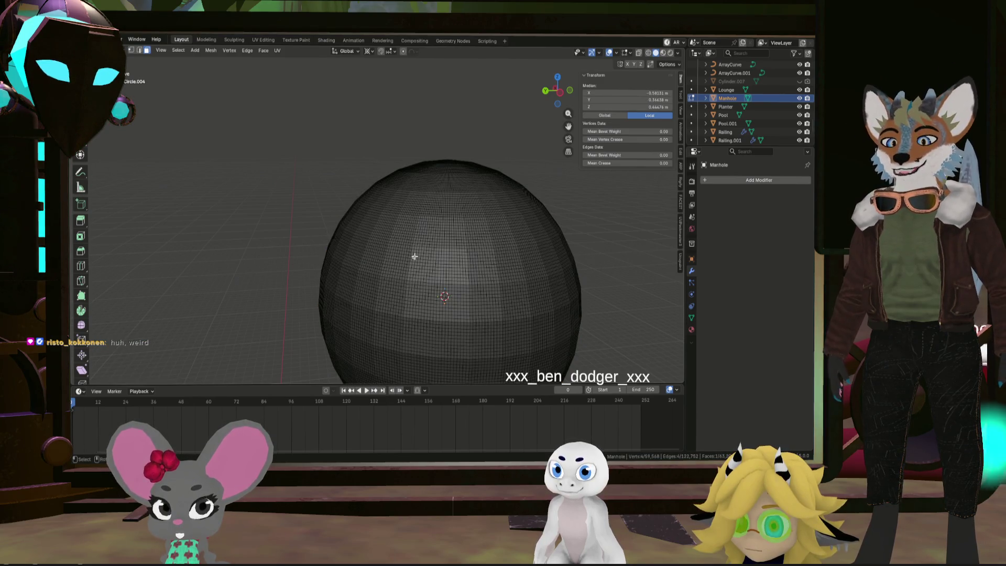
key(l)
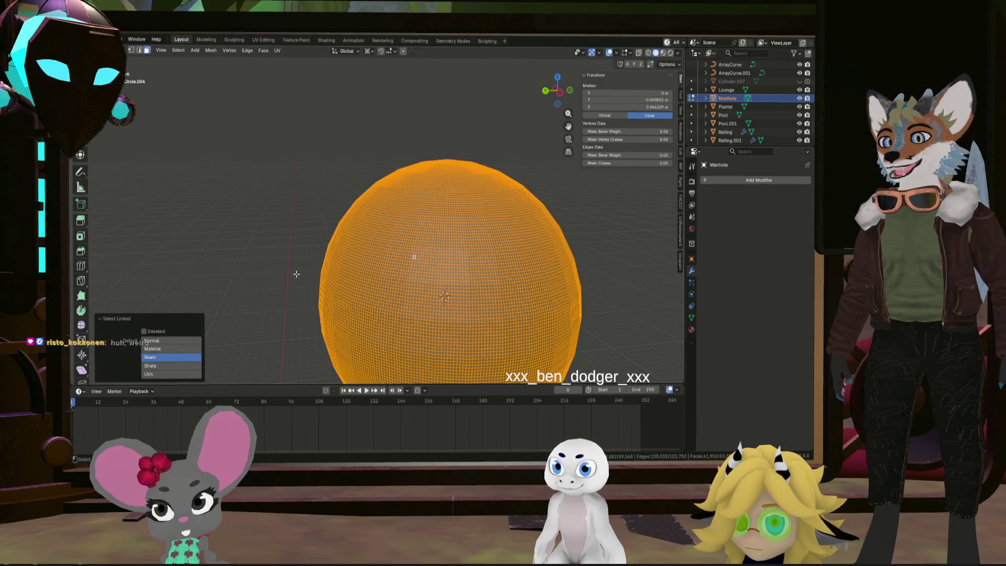
right_click(405, 261)
click(357, 260)
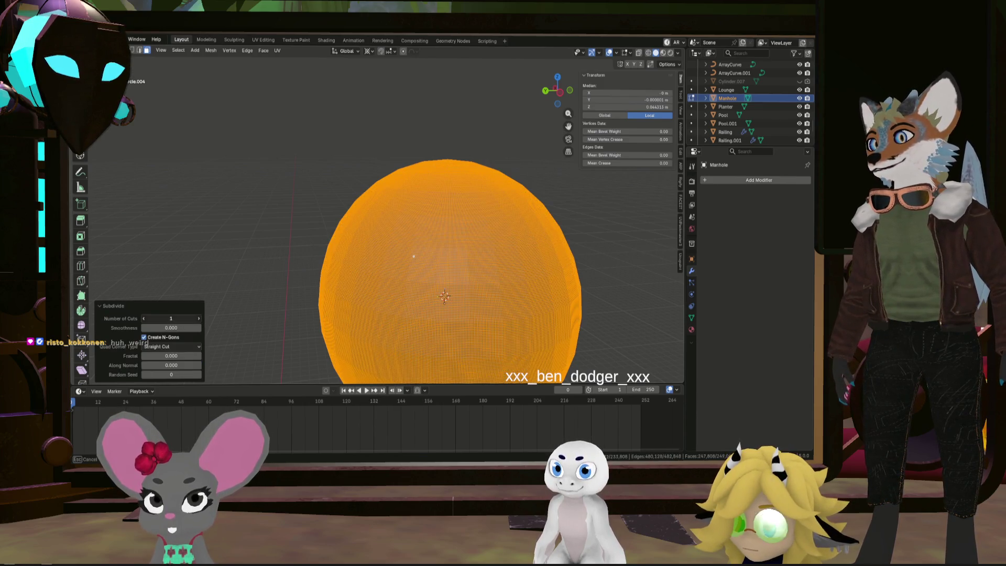
click(199, 318)
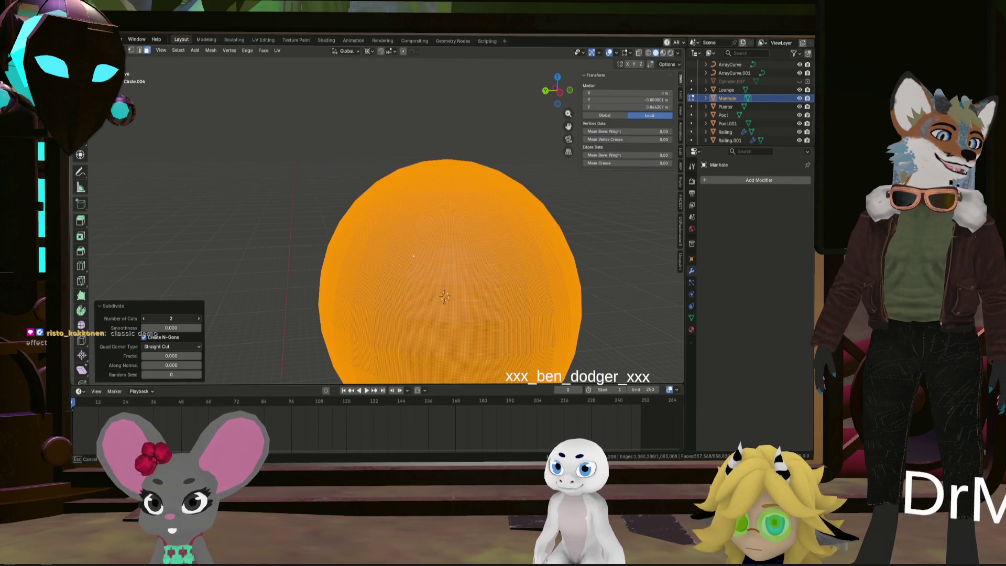
drag(173, 318, 185, 327)
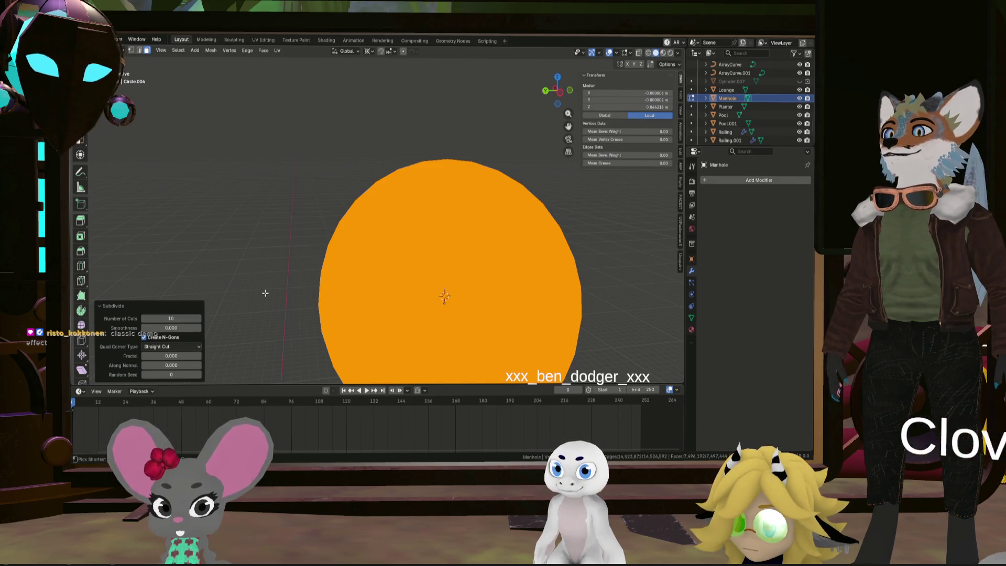
key(ctrl+z)
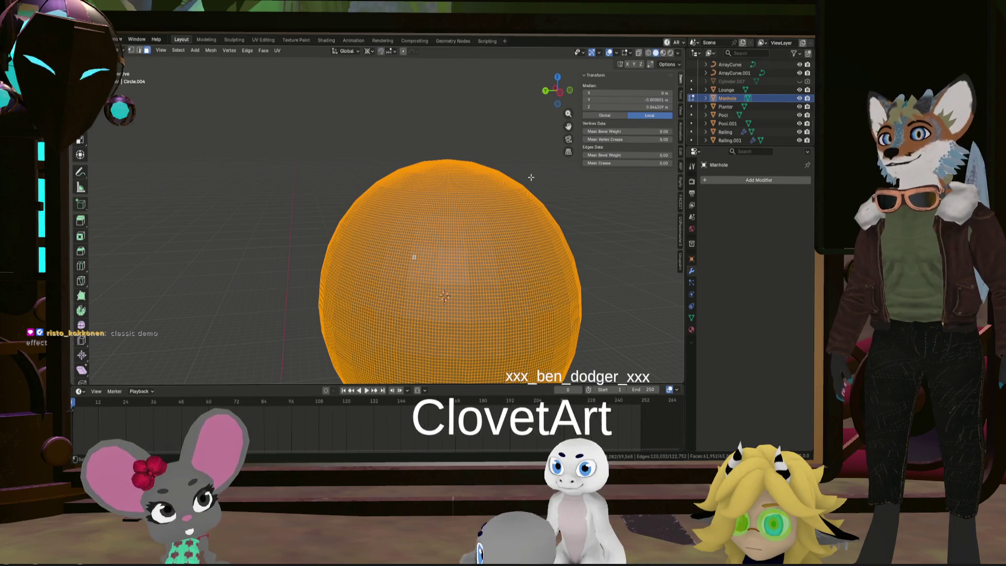
key(x)
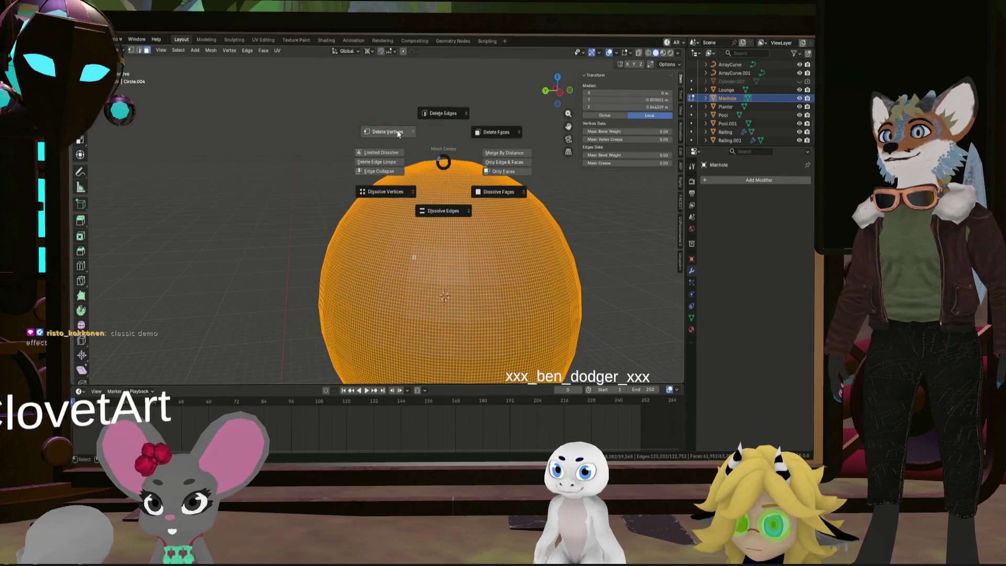
click(496, 132)
scroll(470, 255, up, 6)
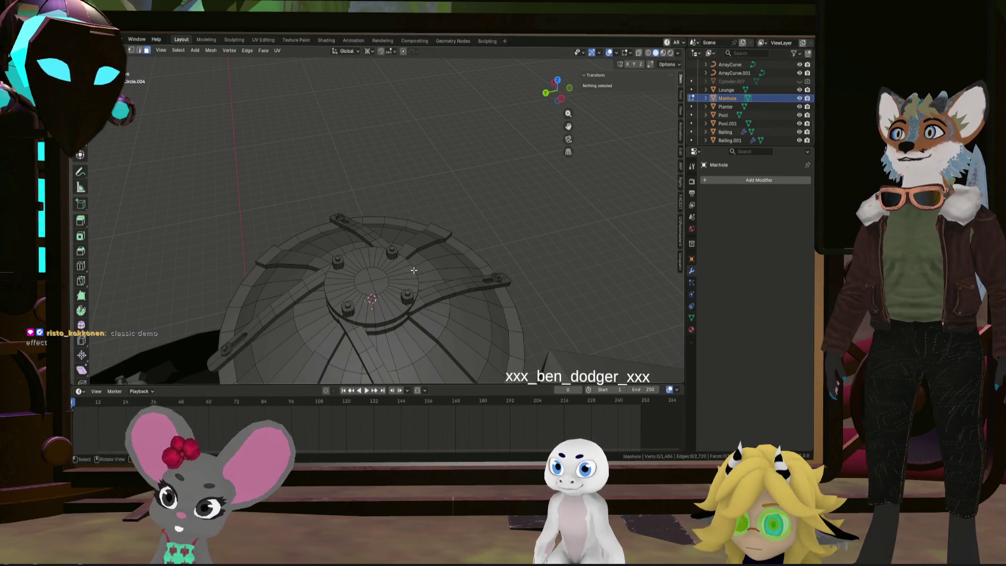
Select a stray vertex on the outer wall and merge it into its neighbour with Merge At Last
mouse_move(416, 271)
middle_down()
mouse_move(387, 313)
mouse_move(423, 159)
mouse_move(266, 269)
mouse_move(366, 219)
mouse_move(315, 236)
middle_up()
click(294, 225)
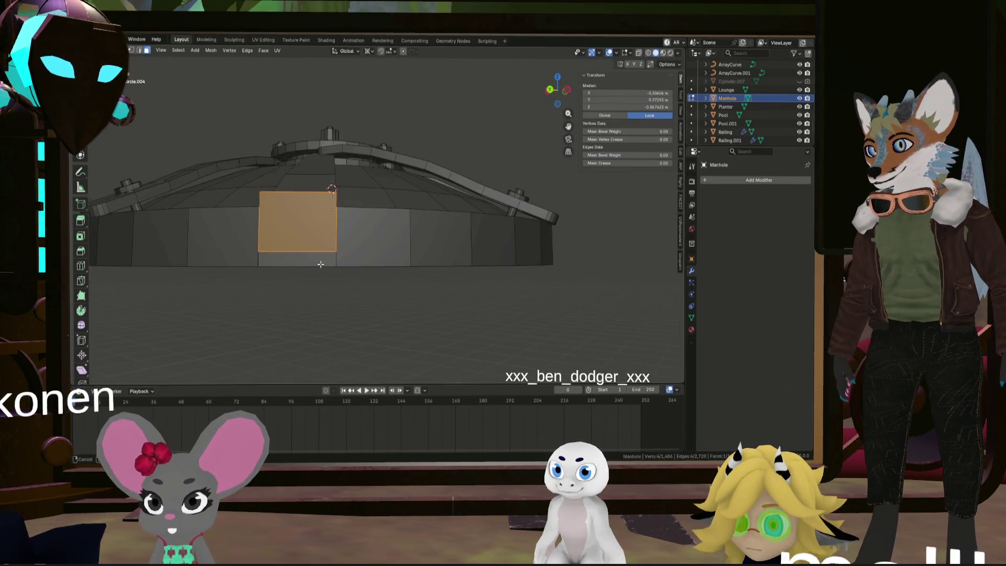
scroll(284, 249, up, 3)
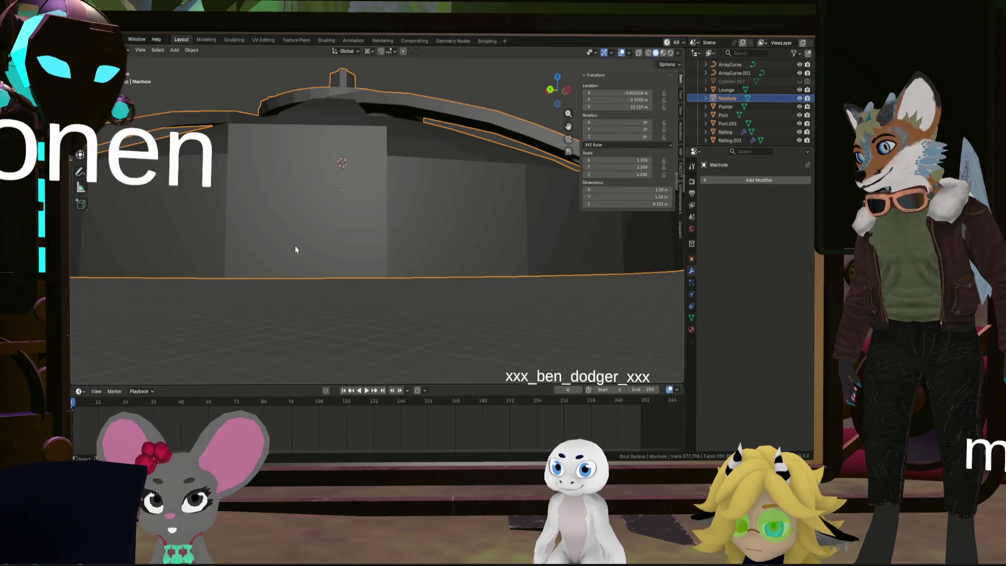
key(a)
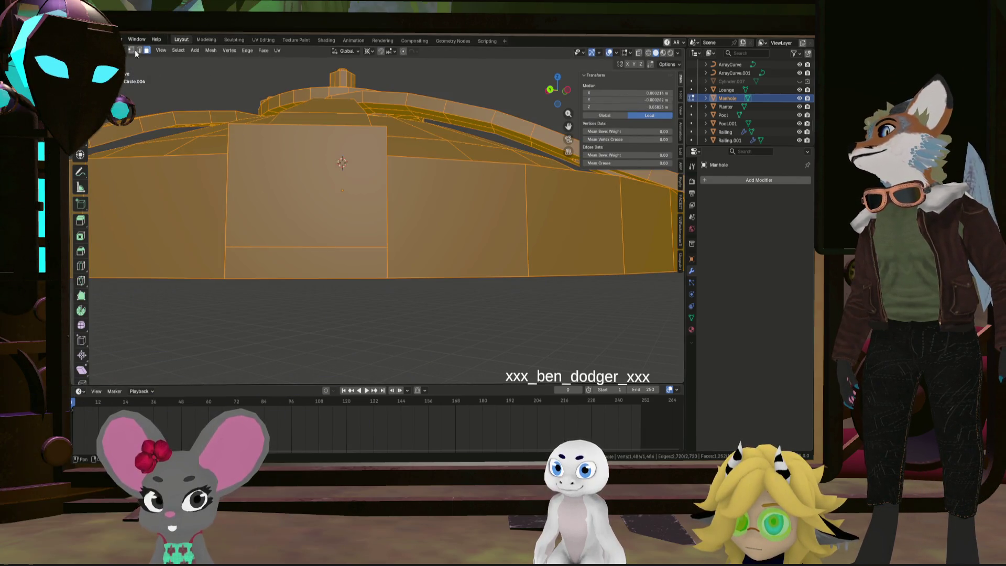
click(259, 243)
key(KP_Decimal)
mouse_move(330, 240)
middle_down()
mouse_move(357, 221)
mouse_move(303, 254)
mouse_move(315, 246)
middle_up()
key(g)
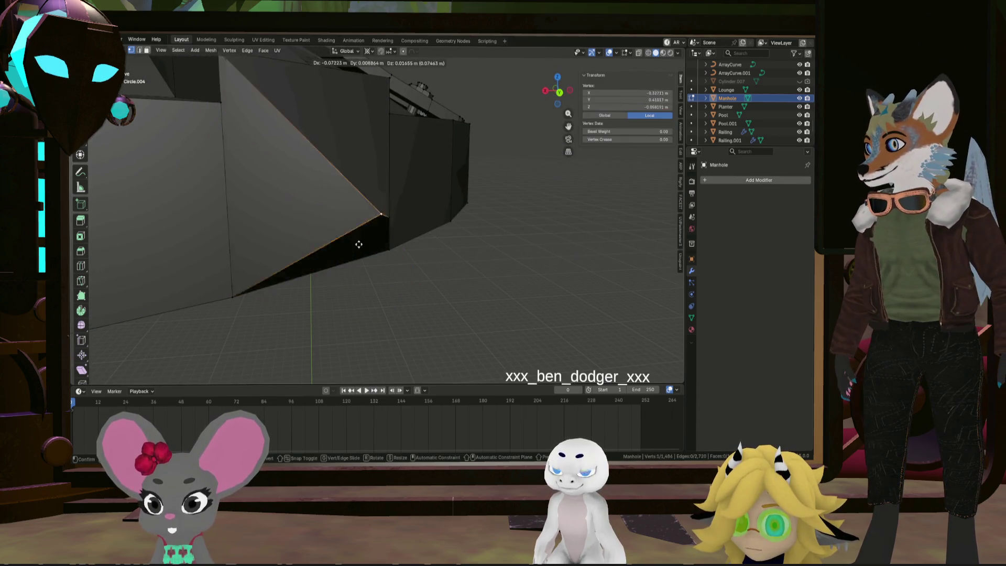
right_click(262, 254)
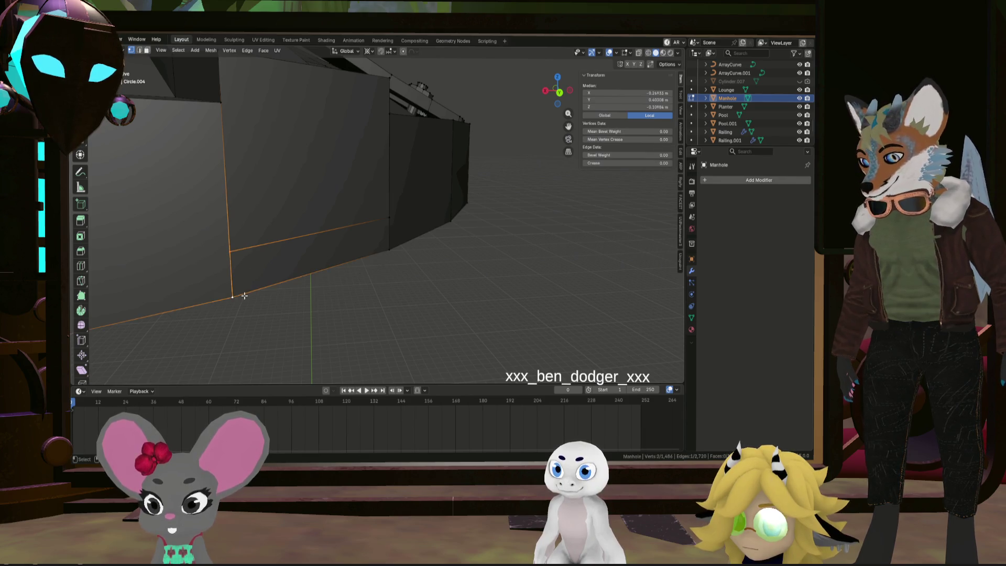
key(m)
click(274, 272)
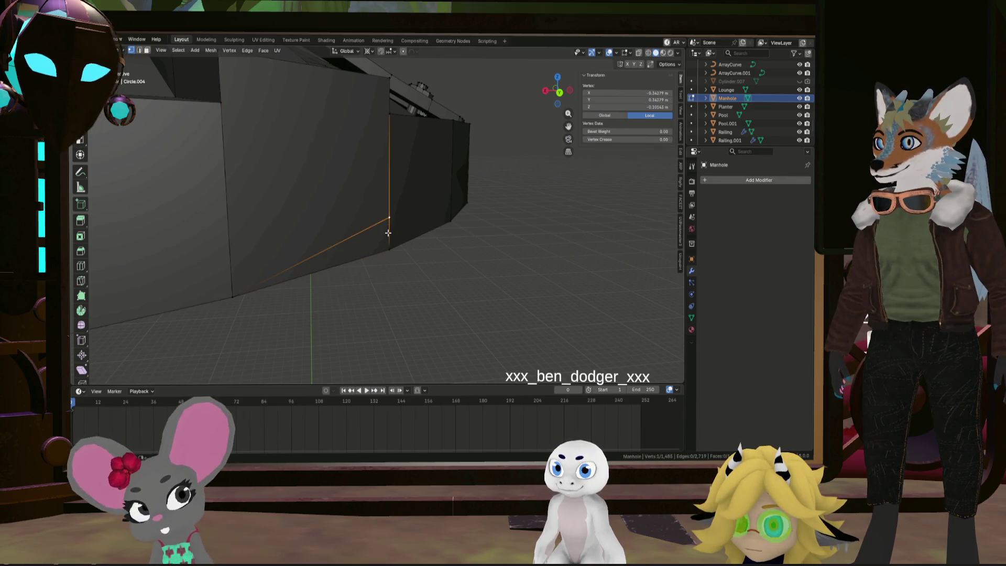
Merge the next stray wall vertex pair At Last into the corner
key(m)
click(414, 267)
mouse_move(414, 268)
middle_down()
mouse_move(434, 195)
mouse_move(315, 221)
mouse_move(497, 237)
mouse_move(427, 234)
mouse_move(508, 223)
mouse_move(385, 231)
middle_up()
scroll(497, 236, up, 5)
shift+click(383, 253)
key(m)
click(440, 228)
Merge the remaining stray rim-wall vertices into their neighbours with Merge At Last
key(m)
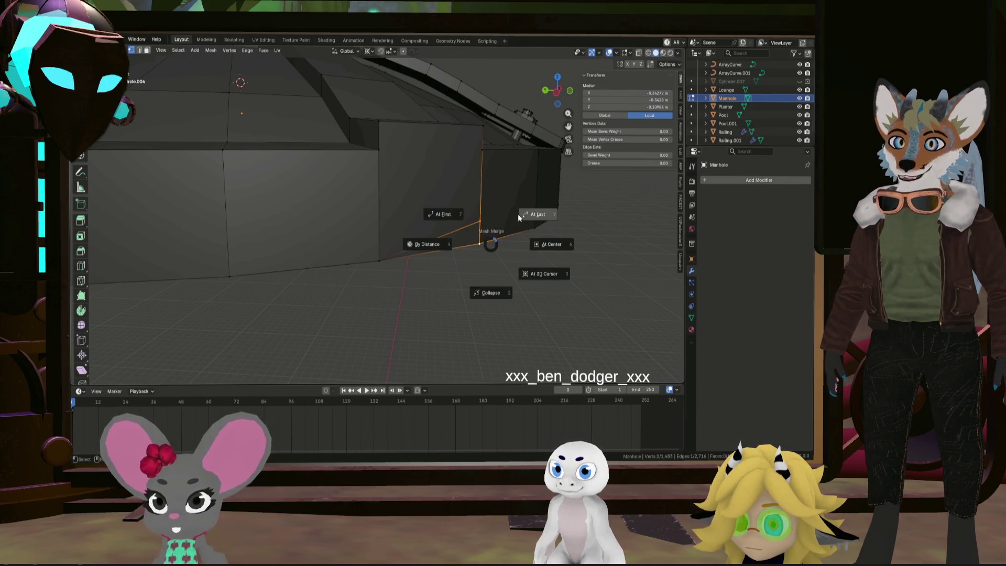
click(524, 213)
scroll(482, 256, down, 6)
scroll(431, 252, up, 8)
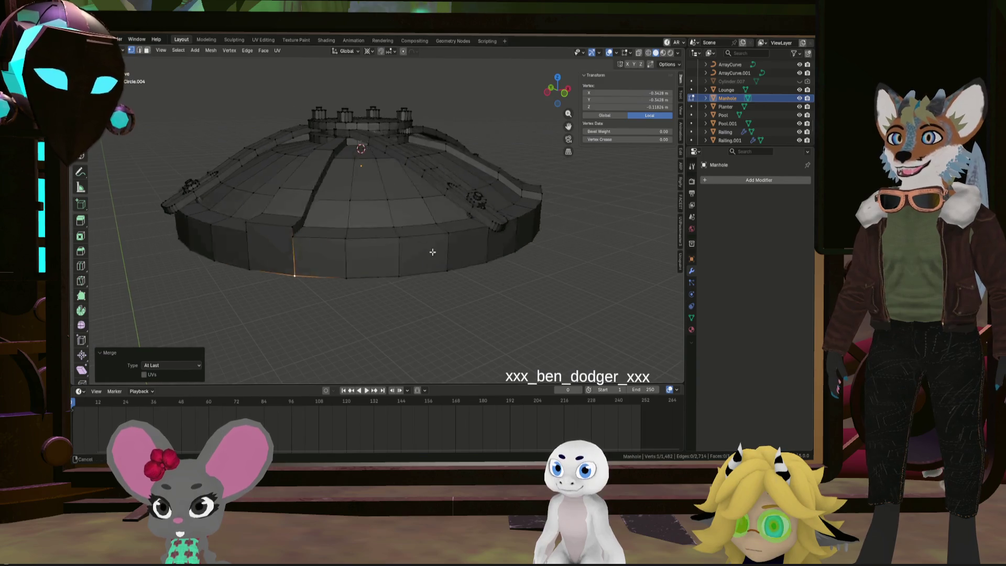
middle_drag(482, 224, 366, 219)
scroll(365, 219, up, 3)
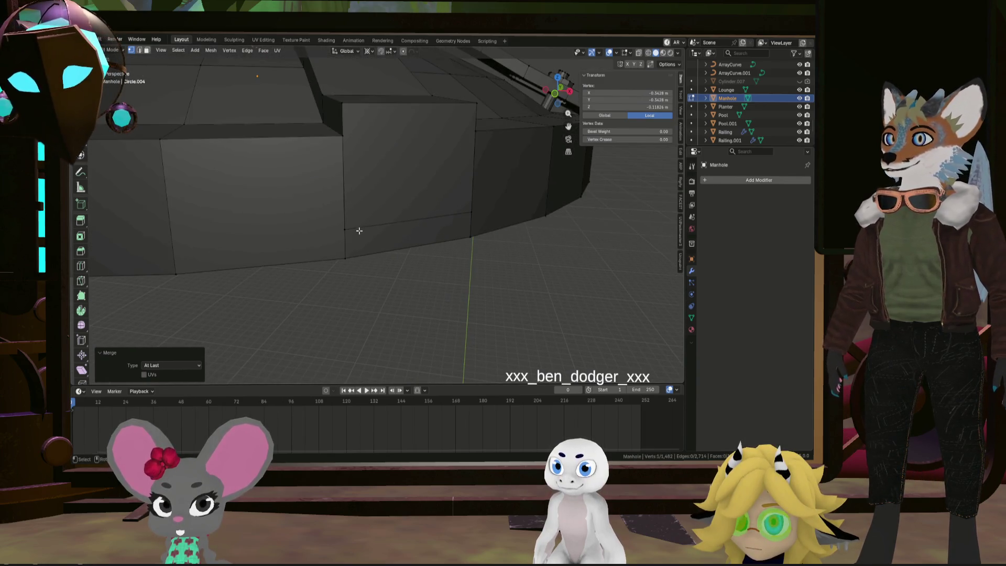
click(345, 230)
key(m)
click(383, 256)
click(473, 223)
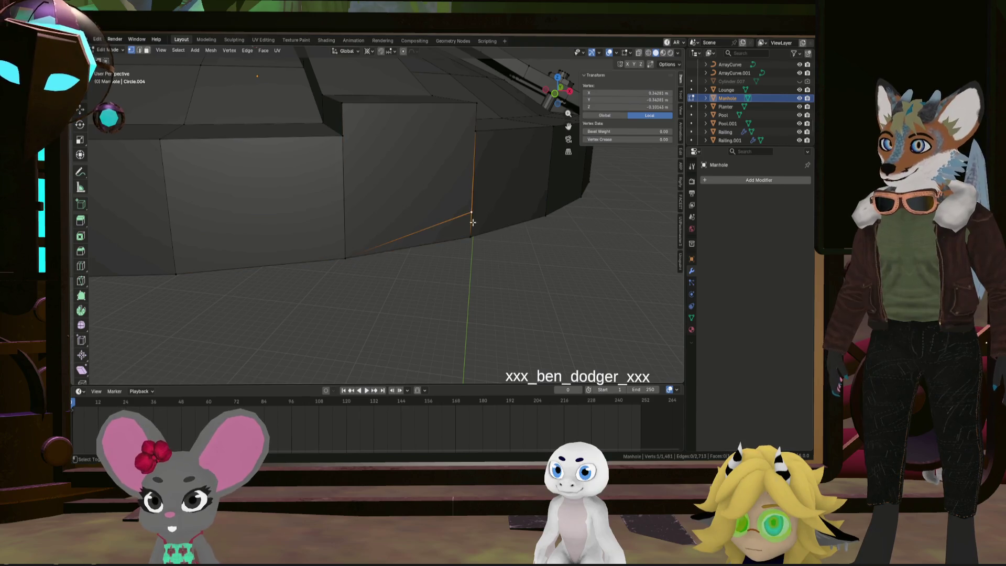
key(m)
click(530, 238)
Merge two more rim-wall vertex pairs At Last and inspect the cleaned wall
scroll(472, 231, down, 4)
mouse_move(317, 202)
middle_down()
mouse_move(508, 189)
mouse_move(472, 198)
mouse_move(432, 175)
mouse_move(460, 197)
mouse_move(440, 216)
middle_up()
shift+click(462, 219)
key(m)
click(525, 237)
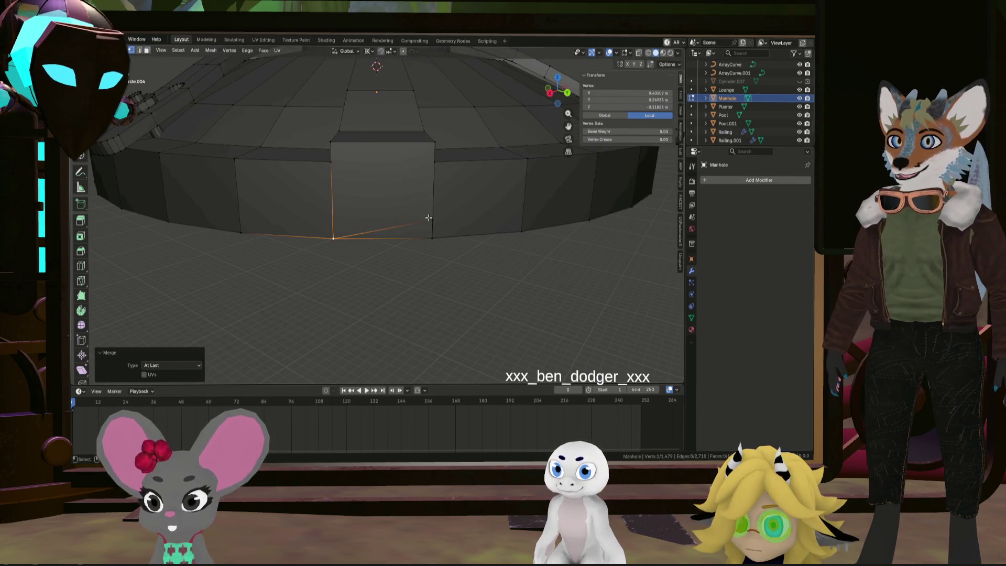
shift+click(433, 238)
key(m)
click(503, 181)
mouse_move(521, 176)
middle_down()
mouse_move(406, 179)
mouse_move(504, 188)
mouse_move(406, 327)
middle_up()
scroll(464, 191, down, 5)
scroll(266, 256, up, 8)
Box-select overlapping vertex pairs at the stepped hub and merge them At Center
mouse_move(266, 256)
middle_down()
mouse_move(377, 213)
mouse_move(347, 229)
mouse_move(350, 210)
mouse_move(361, 225)
mouse_move(344, 231)
middle_up()
scroll(344, 231, up, 8)
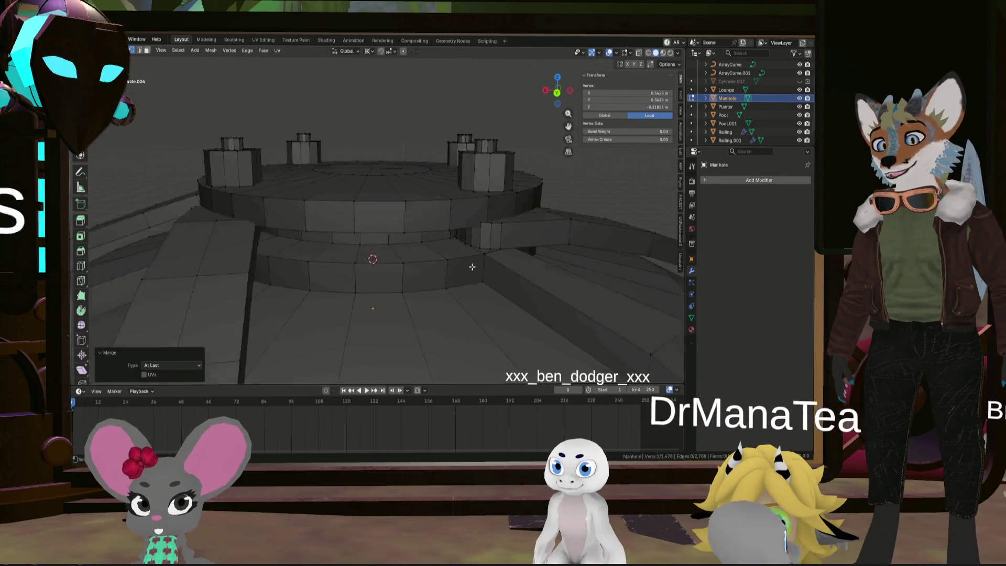
drag(468, 229, 492, 212)
middle_drag(492, 213, 422, 228)
click(475, 221)
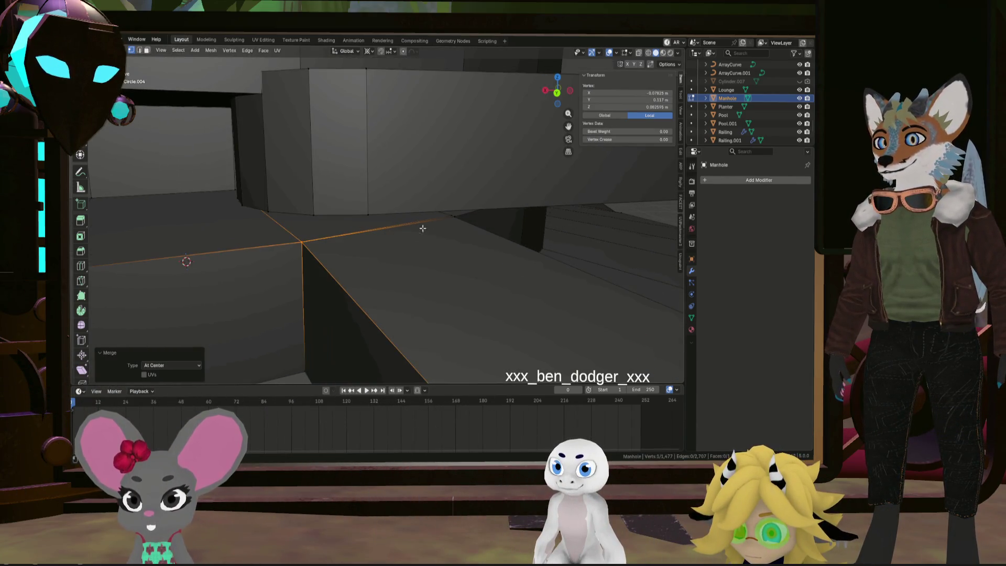
drag(456, 218, 461, 213)
click(521, 213)
mouse_move(521, 214)
middle_down()
mouse_move(400, 229)
mouse_move(455, 213)
middle_up()
scroll(400, 229, up, 5)
Merge the next doubled corner pair At Center, undoing a wrong merge with Ctrl+Z
key(m)
click(455, 213)
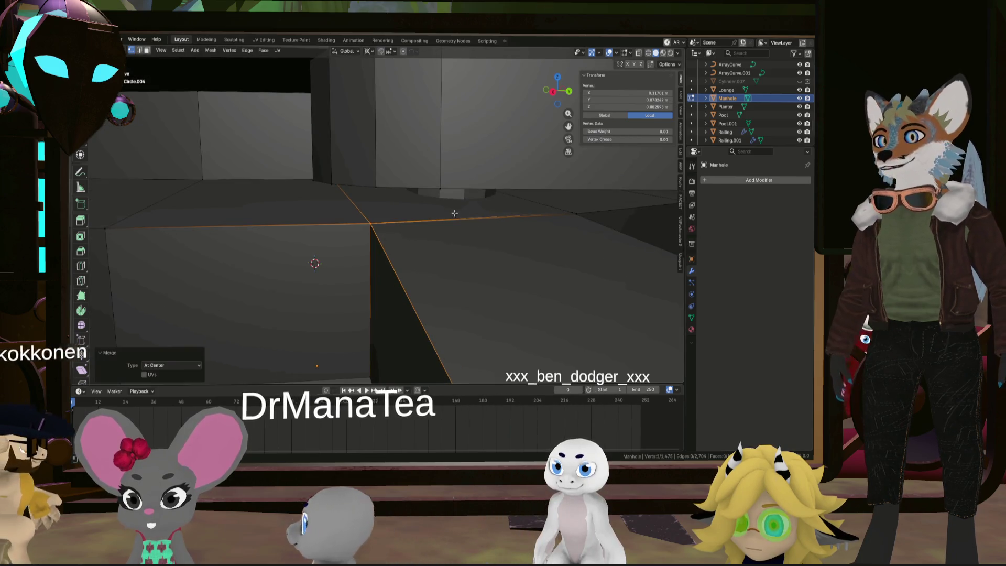
shift+click(541, 214)
key(m)
click(541, 214)
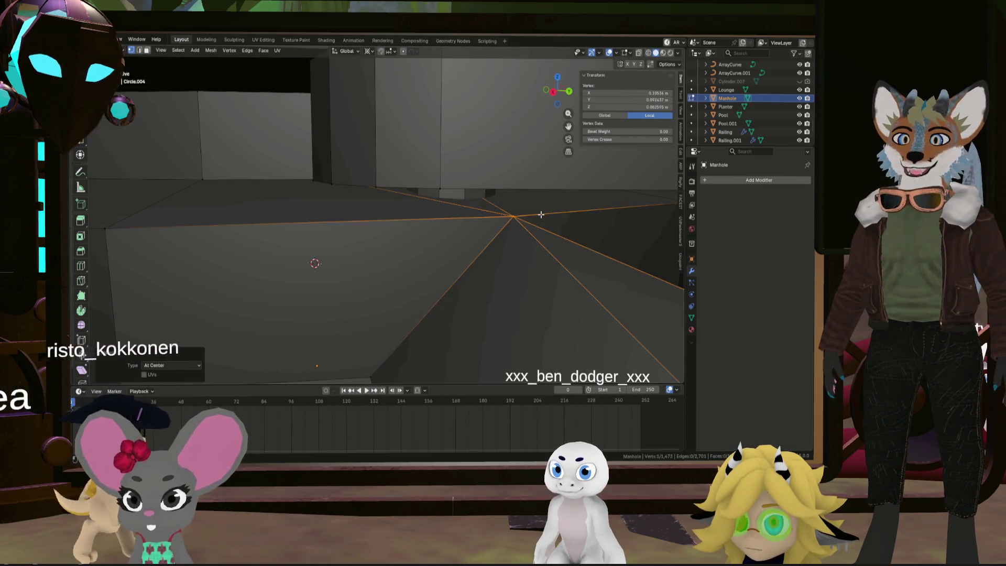
key(ctrl+z)
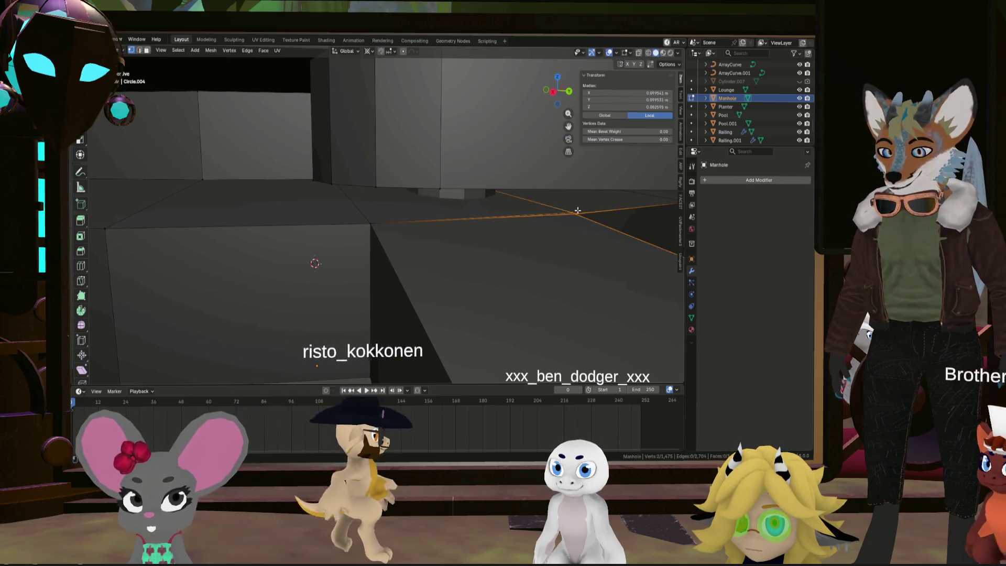
key(m)
click(577, 210)
Merge two more doubled hub corner pairs At Center
middle_drag(577, 210, 232, 219)
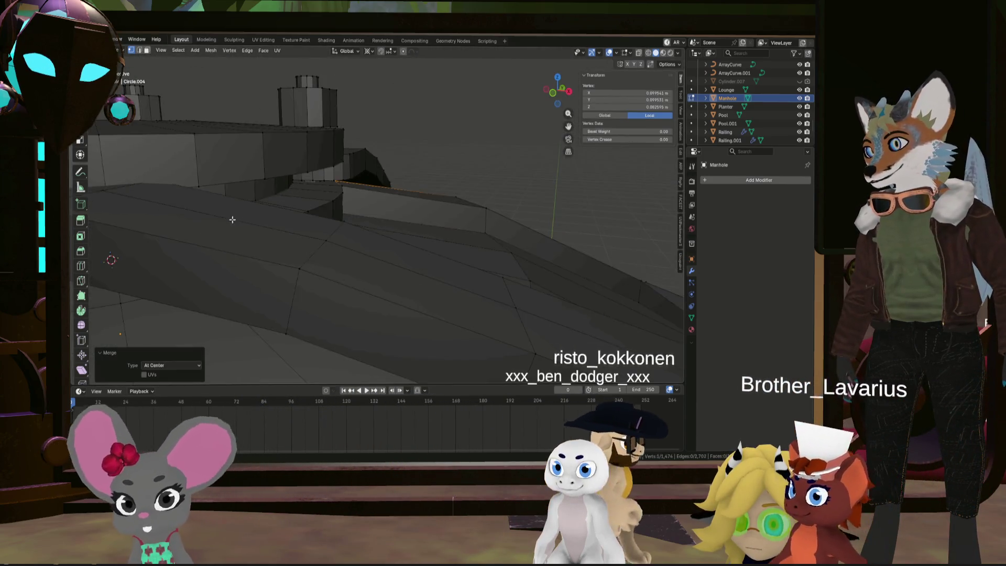
scroll(232, 220, up, 6)
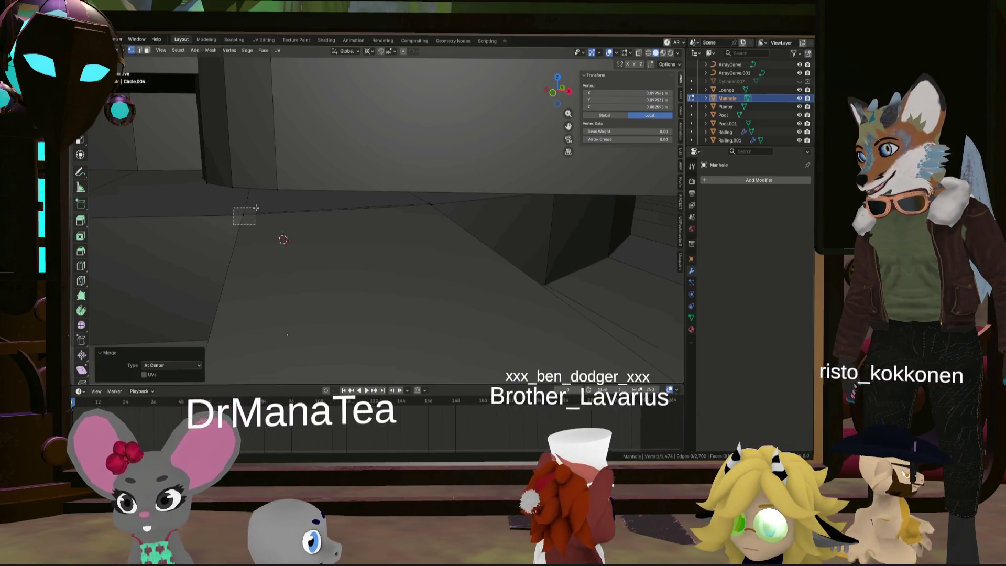
click(256, 207)
shift+click(440, 203)
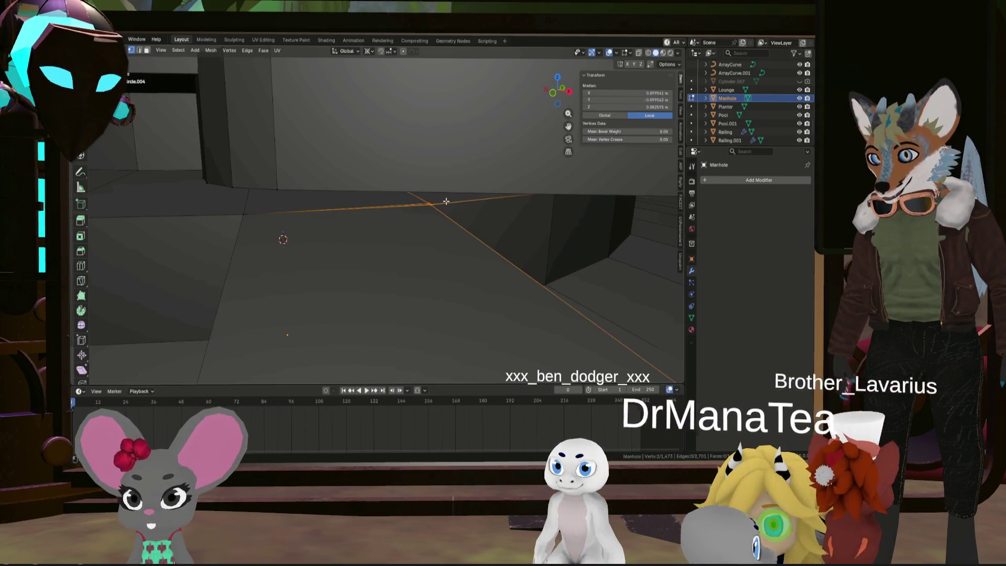
click(473, 197)
mouse_move(354, 221)
middle_down()
mouse_move(400, 232)
mouse_move(304, 220)
middle_up()
scroll(304, 219, up, 2)
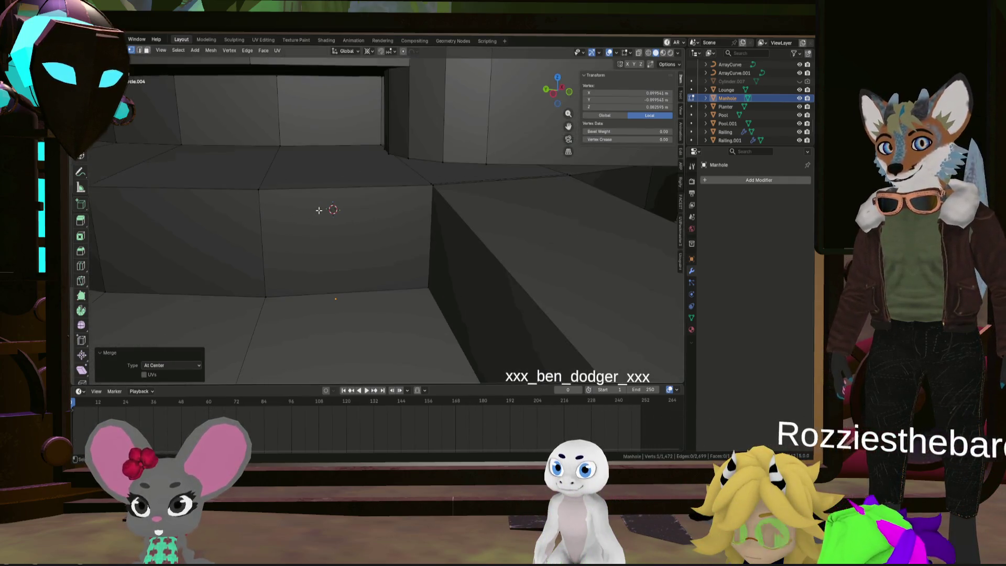
drag(445, 181, 444, 185)
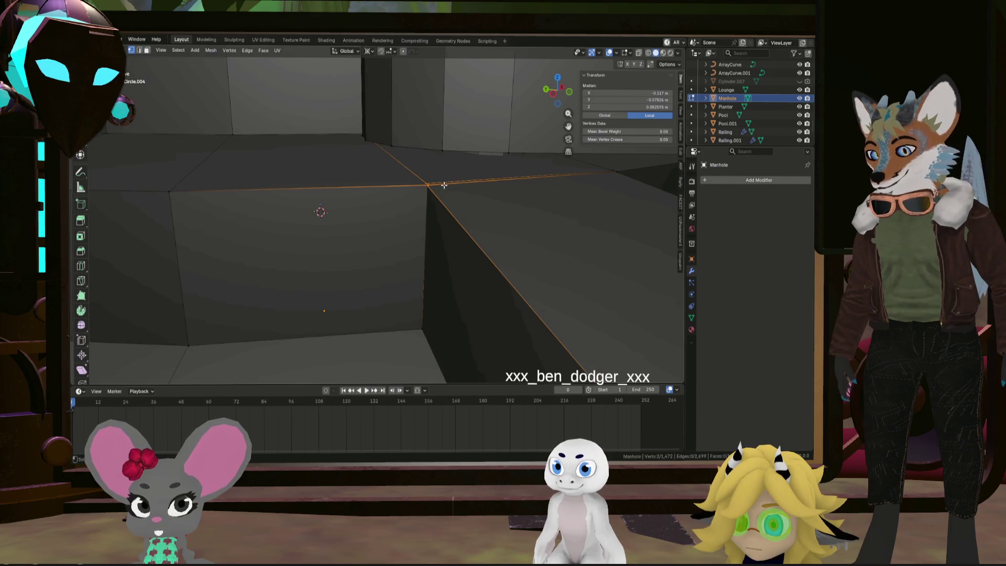
click(483, 186)
mouse_move(483, 186)
middle_down()
mouse_move(549, 203)
mouse_move(367, 227)
mouse_move(317, 216)
mouse_move(394, 238)
mouse_move(377, 296)
mouse_move(384, 272)
mouse_move(344, 281)
mouse_move(326, 257)
mouse_move(331, 283)
mouse_move(429, 290)
mouse_move(410, 296)
mouse_move(497, 287)
mouse_move(500, 298)
mouse_move(389, 292)
mouse_move(409, 292)
mouse_move(413, 281)
mouse_move(338, 255)
mouse_move(339, 200)
mouse_move(252, 222)
mouse_move(169, 308)
mouse_move(187, 292)
mouse_move(320, 268)
mouse_move(356, 275)
mouse_move(367, 257)
mouse_move(445, 257)
mouse_move(564, 294)
middle_up()
Merge the last doubled hub pair At Center and return to Object Mode
key(m)
click(549, 202)
scroll(549, 202, down, 5)
scroll(393, 238, down, 8)
scroll(377, 283, up, 5)
key(Tab)
Orbit and zoom around the finished manhole cover in its surrounding scene
scroll(328, 316, up, 5)
scroll(416, 264, up, 4)
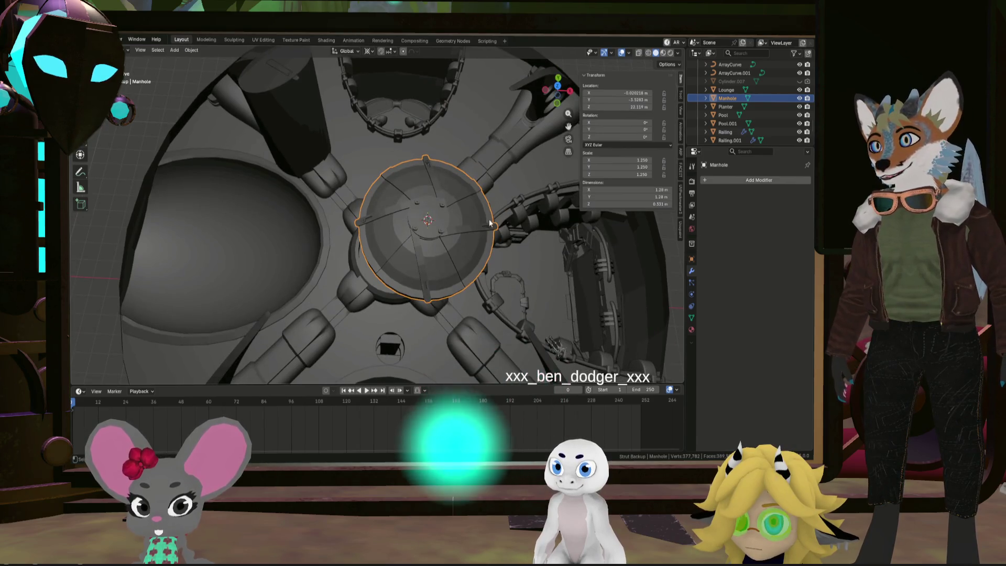
mouse_move(476, 283)
middle_down()
mouse_move(470, 316)
mouse_move(455, 312)
mouse_move(469, 303)
middle_up()
scroll(411, 203, up, 3)
mouse_move(411, 202)
middle_down()
mouse_move(442, 200)
mouse_move(429, 215)
middle_up()
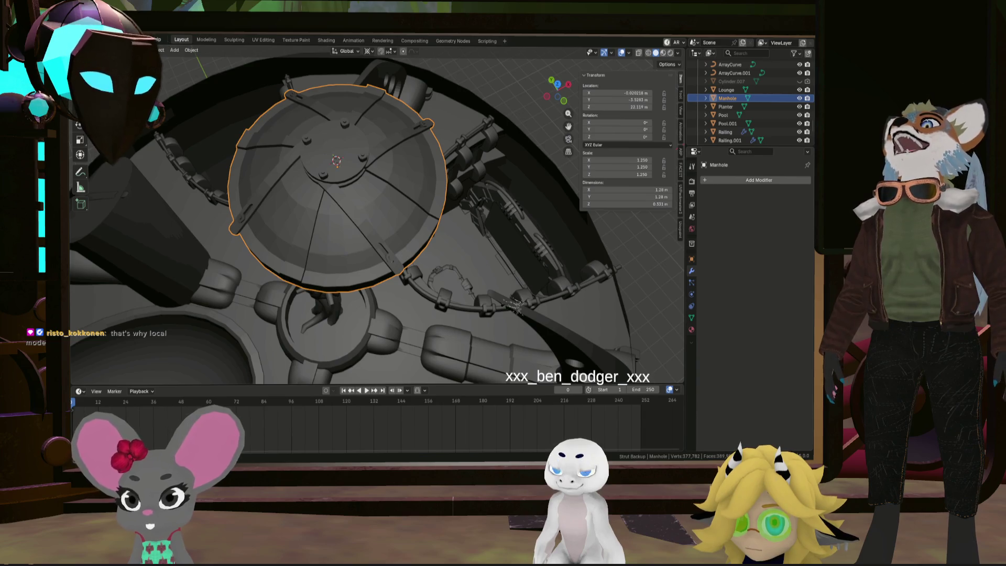
click(84, 39)
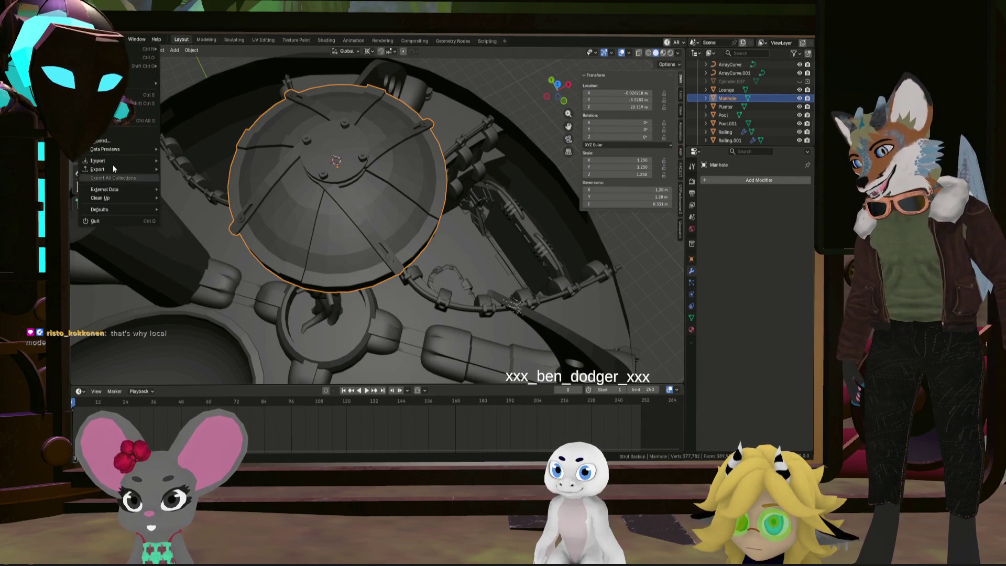
mouse_move(102, 40)
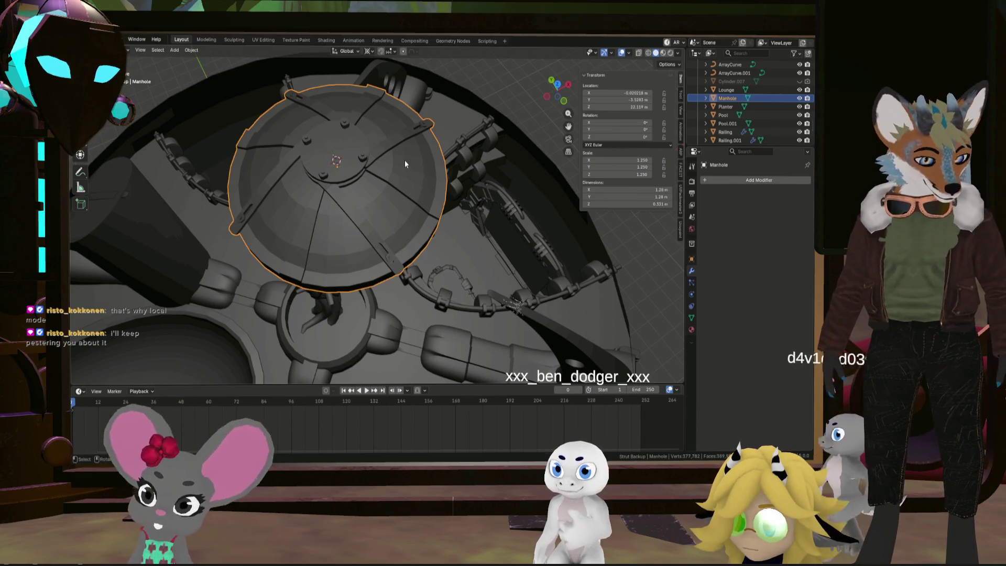
key(KP_1)
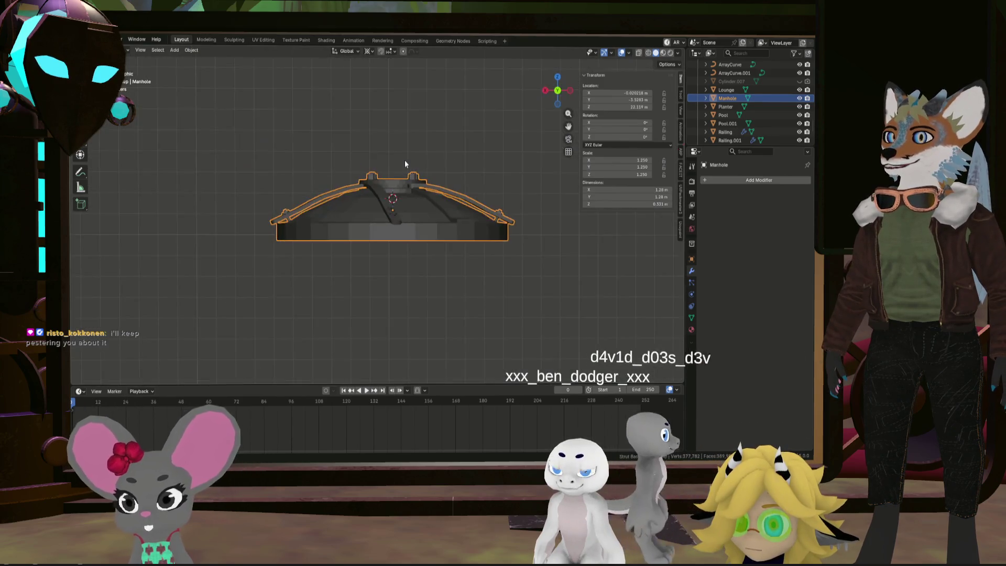
key(KP_8)
key(KP_8)
key(KP_8)
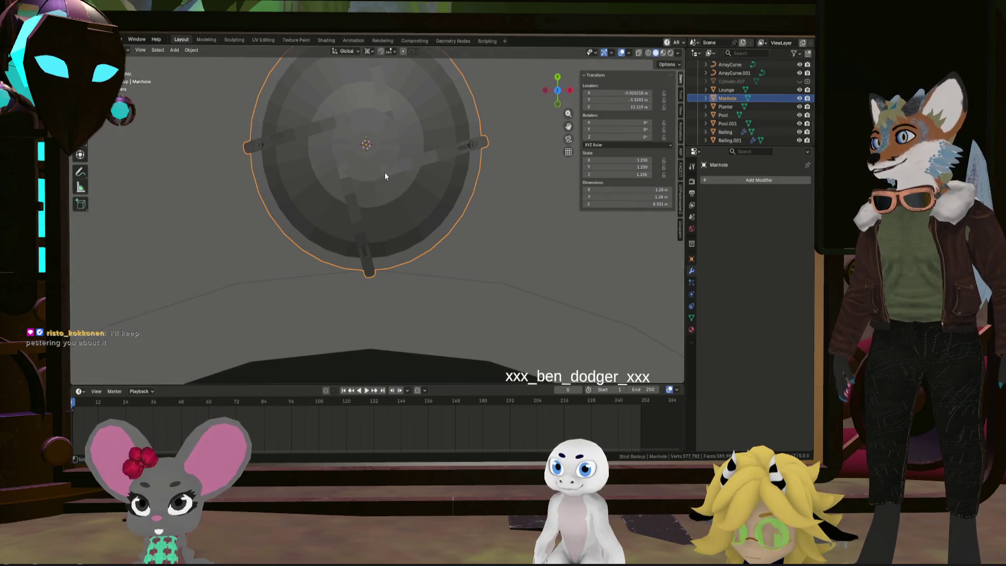
key(KP_1)
key(KP_4)
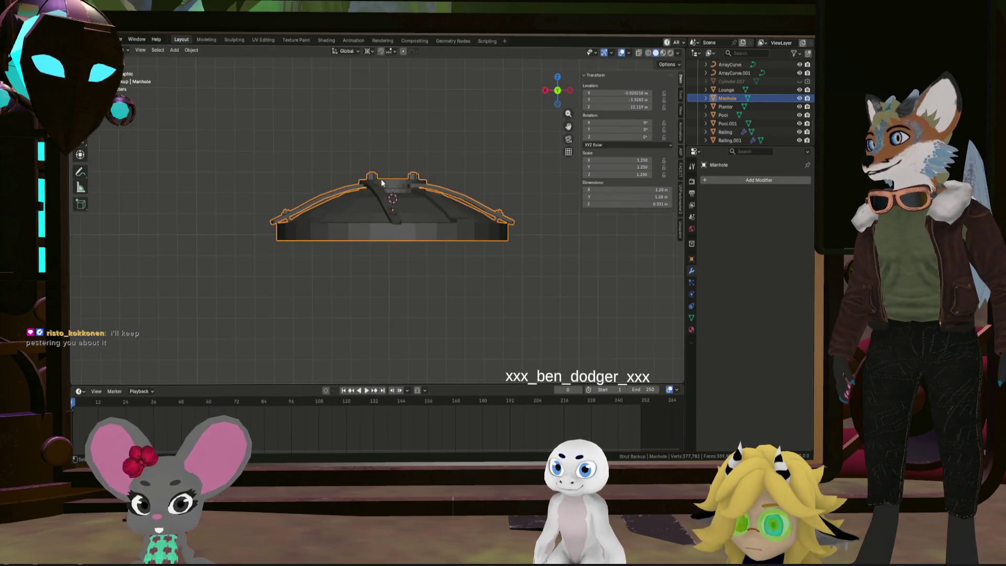
key(KP_7)
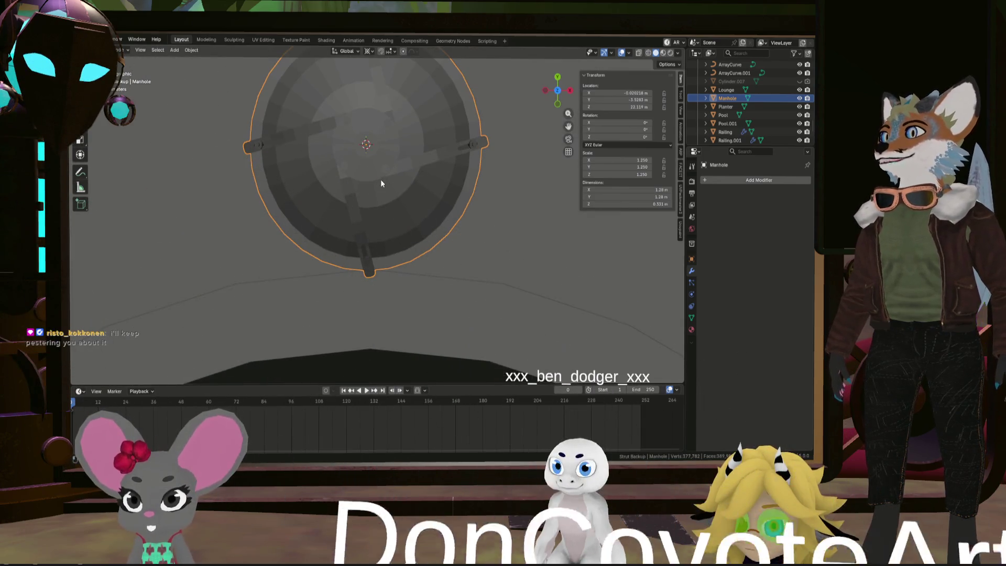
key(KP_1)
key(KP_8)
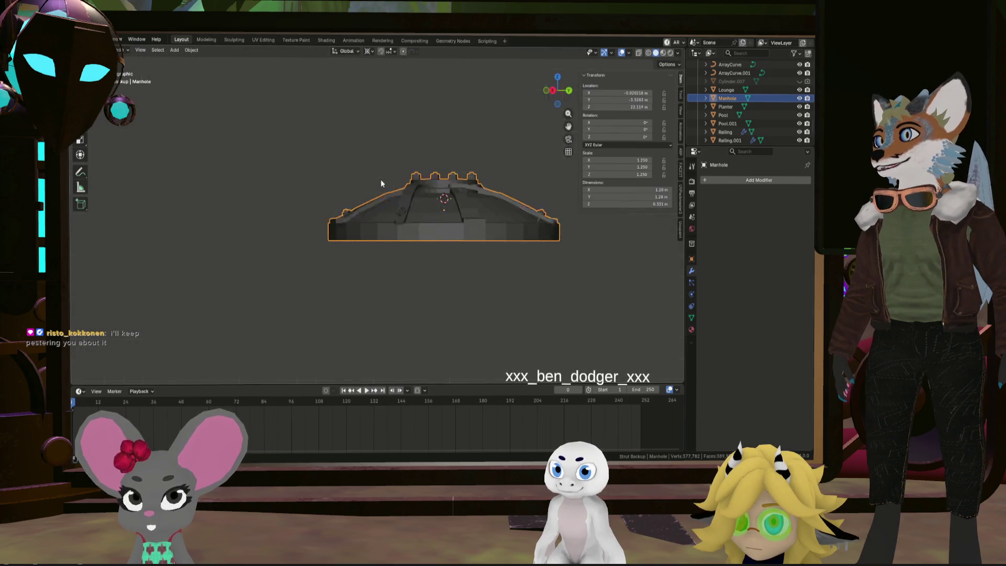
key(KP_8)
key(KP_7)
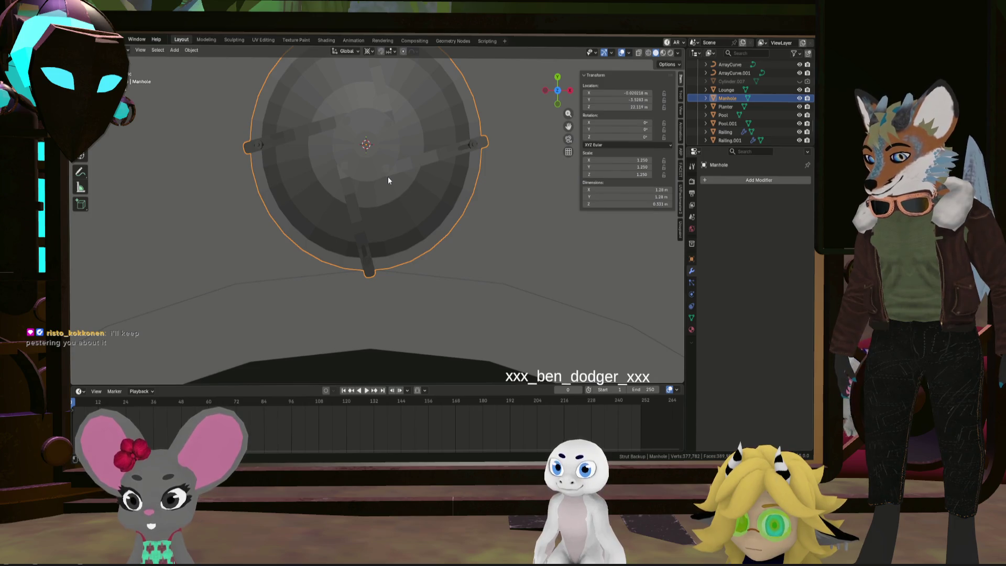
key(KP_Divide)
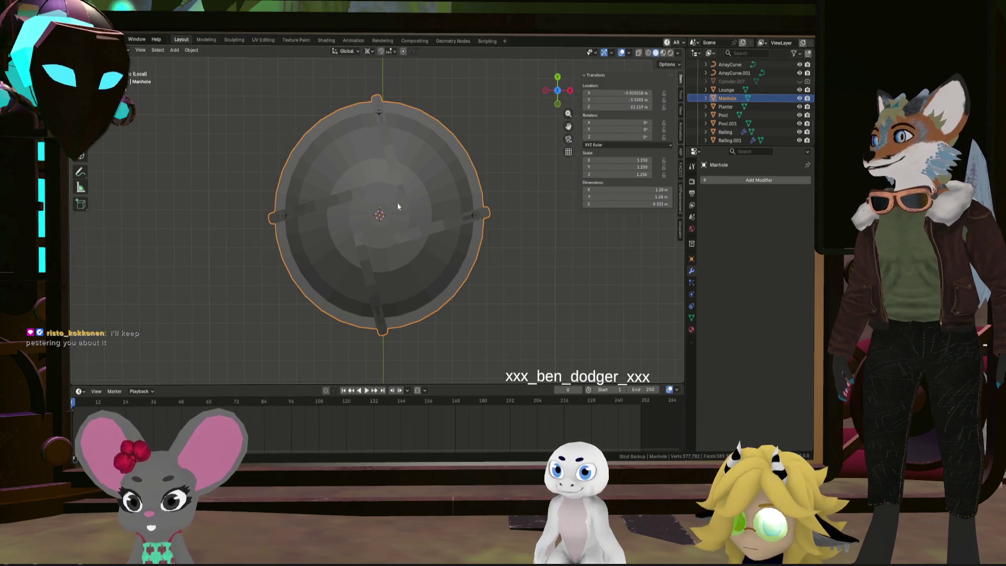
mouse_move(405, 212)
middle_down()
mouse_move(425, 211)
mouse_move(414, 158)
mouse_move(433, 187)
middle_up()
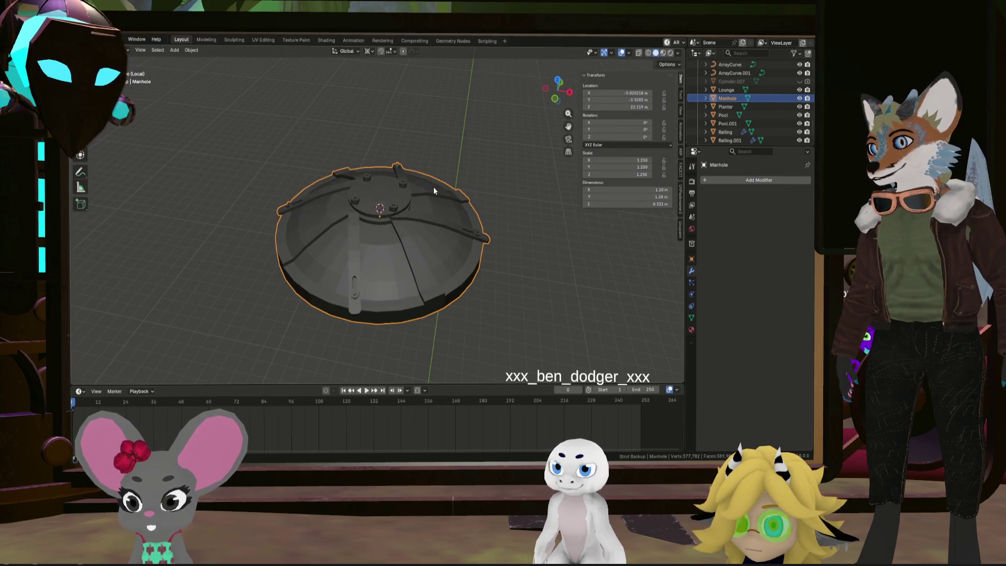
key(KP_7)
key(KP_Divide)
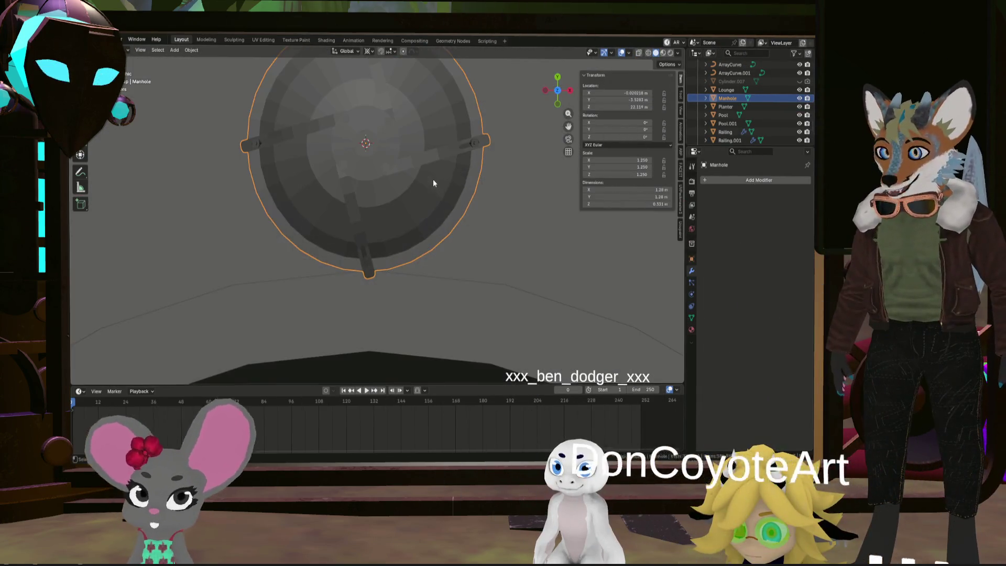
mouse_move(433, 178)
middle_down()
mouse_move(424, 206)
mouse_move(410, 134)
mouse_move(420, 160)
mouse_move(468, 189)
middle_up()
key(KP_Divide)
key(KP_7)
key(KP_Divide)
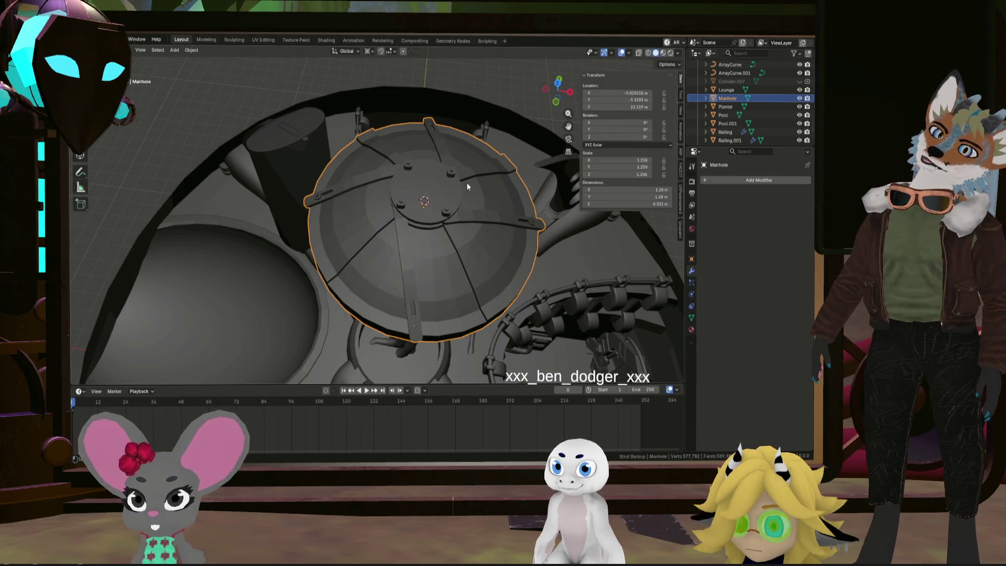
click(88, 39)
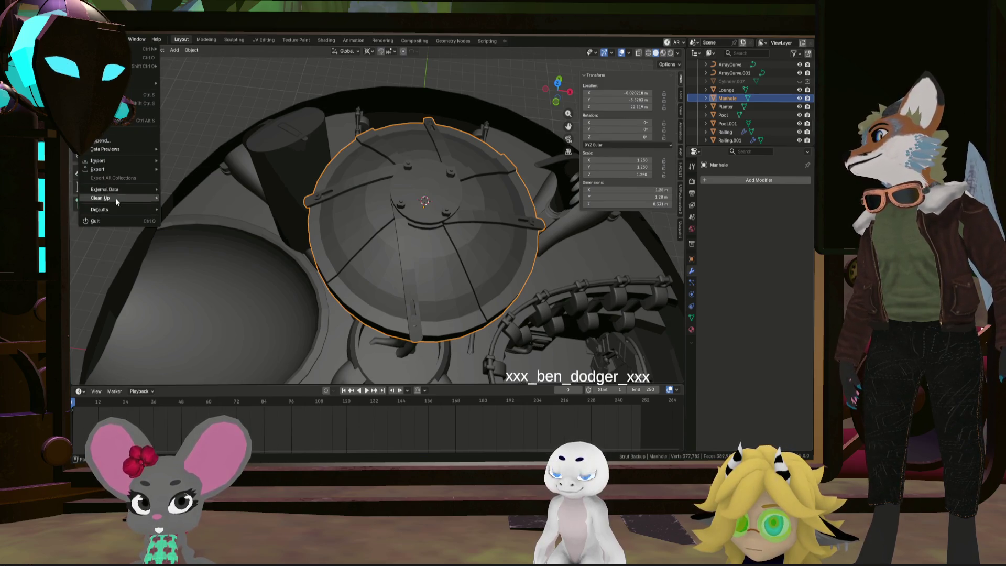
Reselect the manhole cover, isolate it in local view, and switch to top view
click(103, 40)
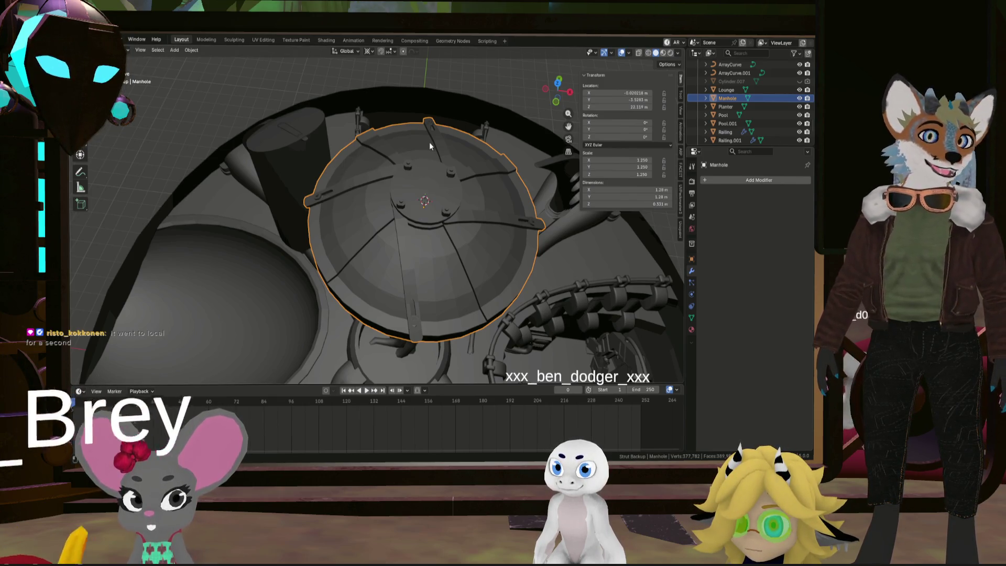
click(187, 181)
click(176, 152)
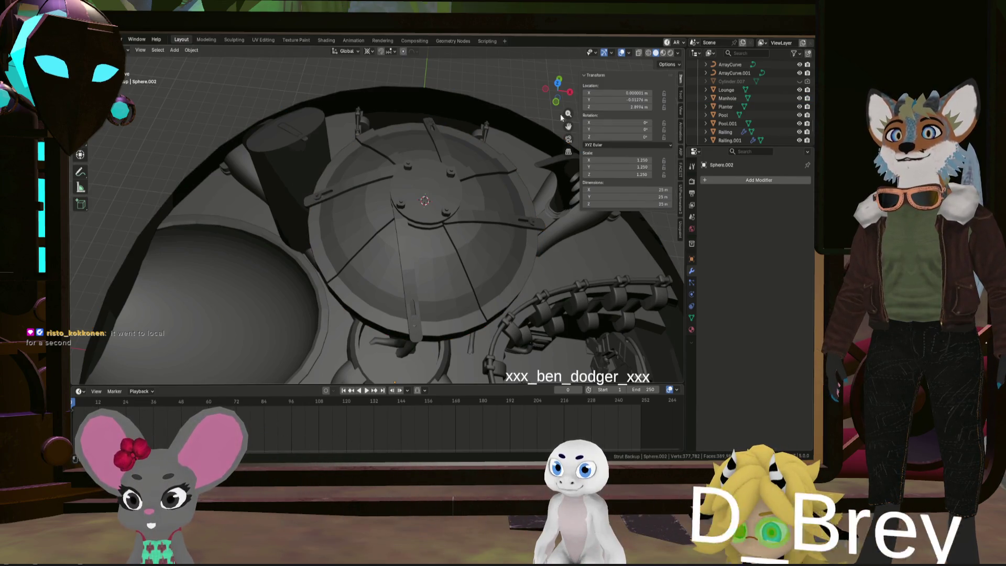
click(459, 178)
key(KP_Divide)
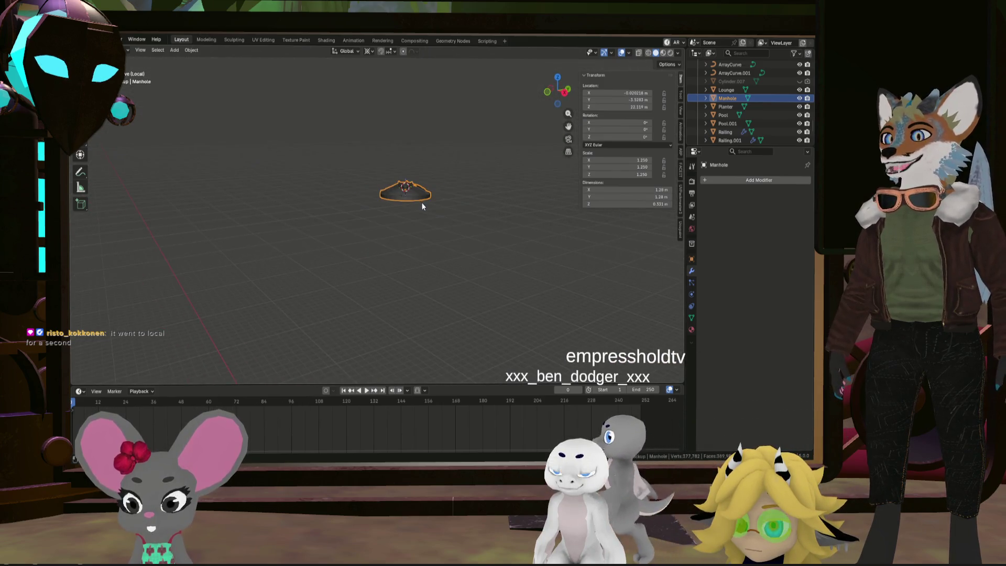
scroll(393, 191, up, 5)
key(KP_7)
Inspect the dome and underside, then enter Edit Mode looking down on the dome
mouse_move(454, 113)
middle_down()
mouse_move(481, 241)
mouse_move(343, 181)
mouse_move(343, 154)
mouse_move(417, 194)
mouse_move(388, 206)
mouse_move(230, 169)
mouse_move(397, 210)
mouse_move(425, 229)
mouse_move(450, 111)
mouse_move(432, 167)
middle_up()
scroll(436, 210, down, 4)
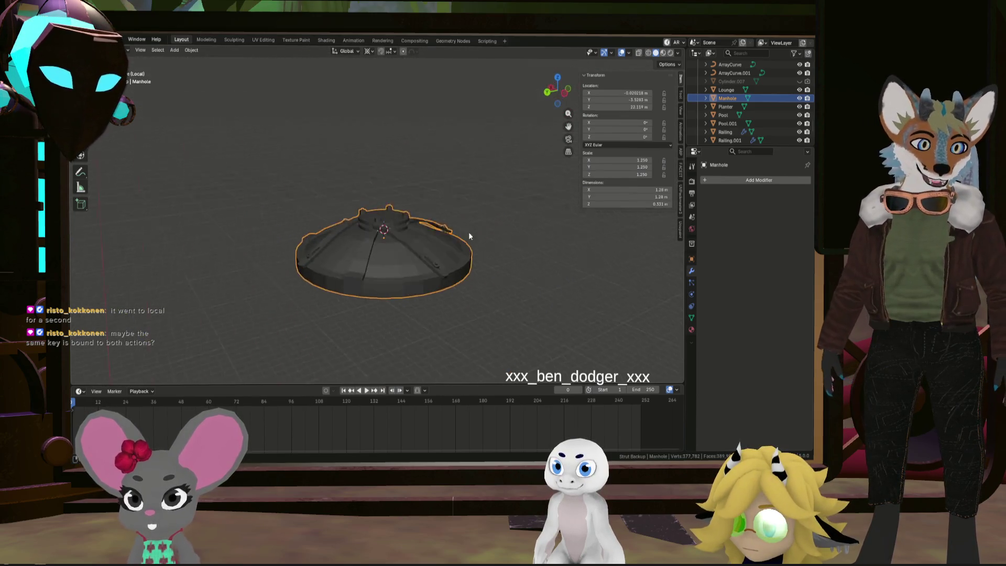
mouse_move(442, 258)
middle_down()
mouse_move(478, 201)
mouse_move(467, 174)
mouse_move(449, 225)
mouse_move(457, 254)
mouse_move(433, 194)
mouse_move(435, 276)
mouse_move(448, 260)
mouse_move(392, 185)
mouse_move(411, 248)
mouse_move(425, 243)
middle_up()
scroll(439, 244, up, 2)
scroll(404, 178, up, 3)
scroll(420, 269, up, 2)
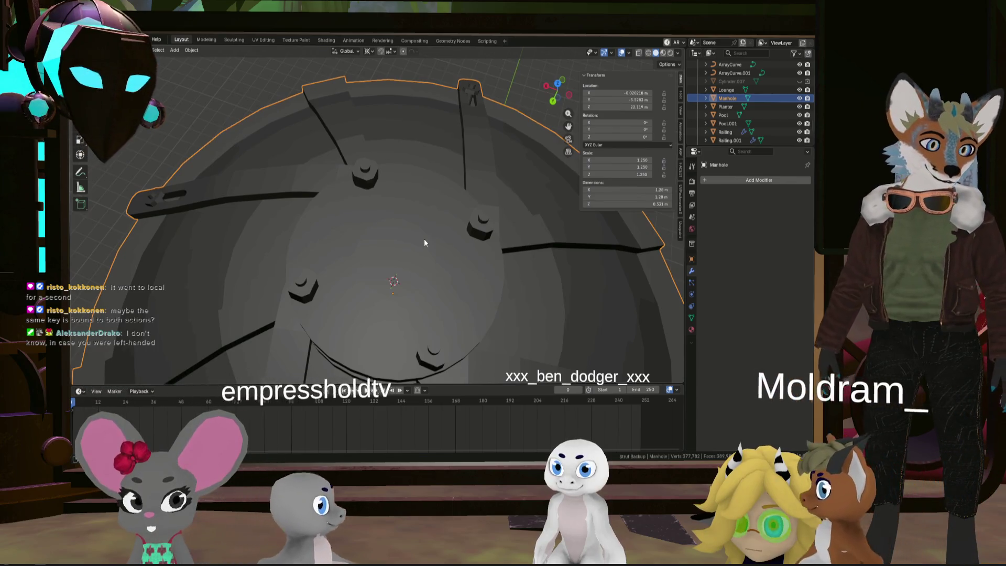
mouse_move(424, 238)
middle_down()
mouse_move(442, 240)
mouse_move(396, 225)
mouse_move(427, 213)
middle_up()
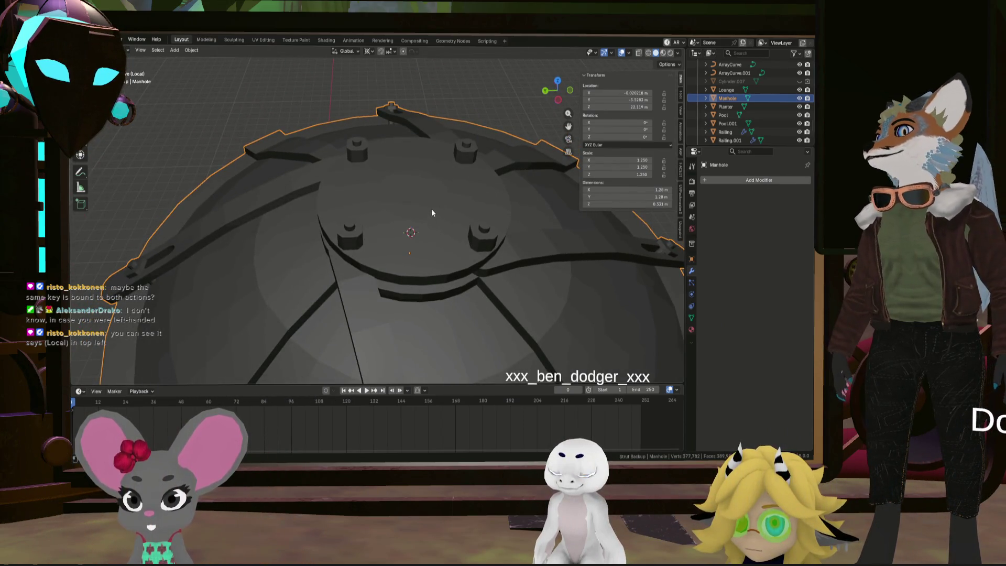
key(Tab)
mouse_move(467, 198)
middle_down()
mouse_move(472, 218)
mouse_move(481, 200)
middle_up()
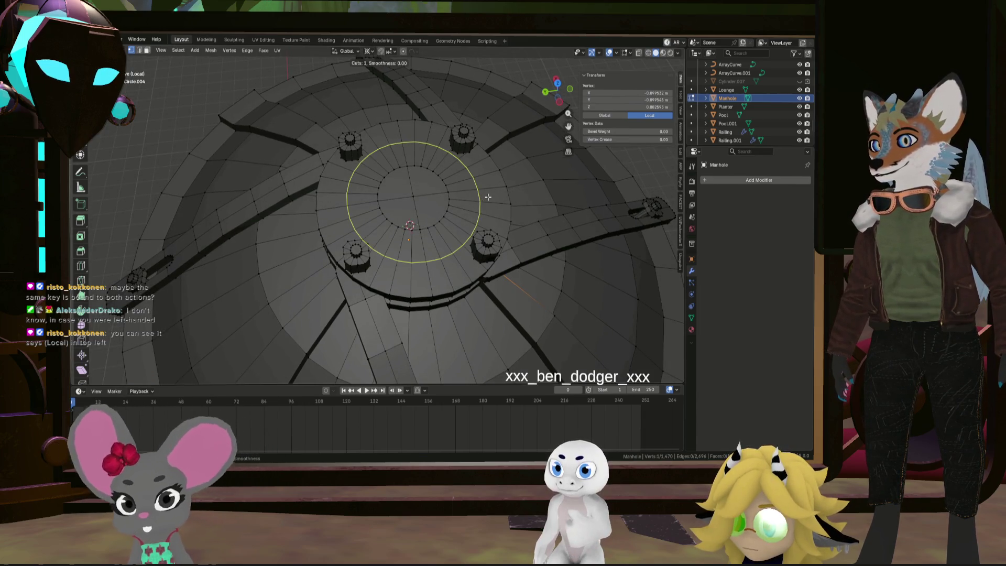
Loop cut the dome, then extrude two opposite hub faces upward into handle blocks
click(488, 197)
click(506, 186)
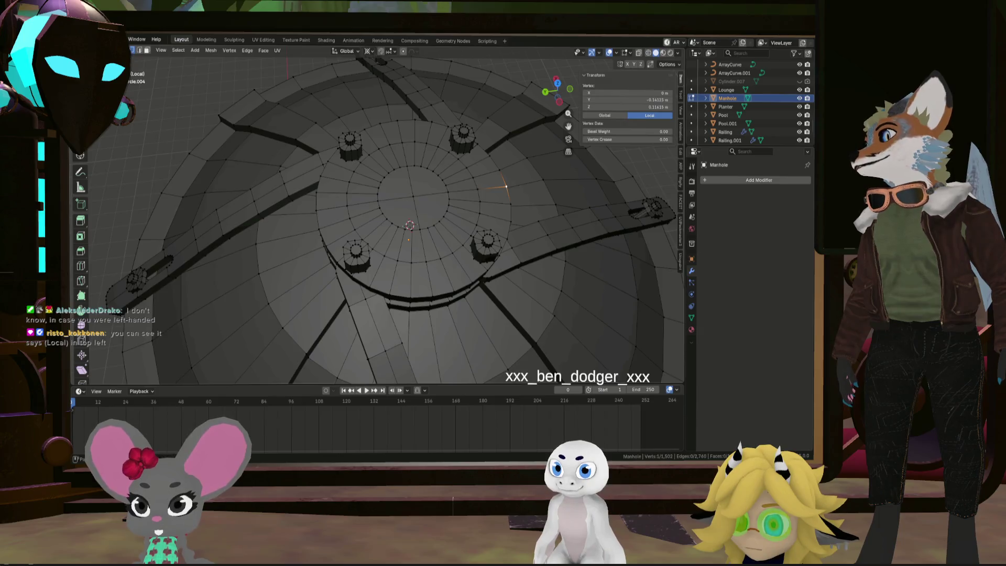
click(146, 50)
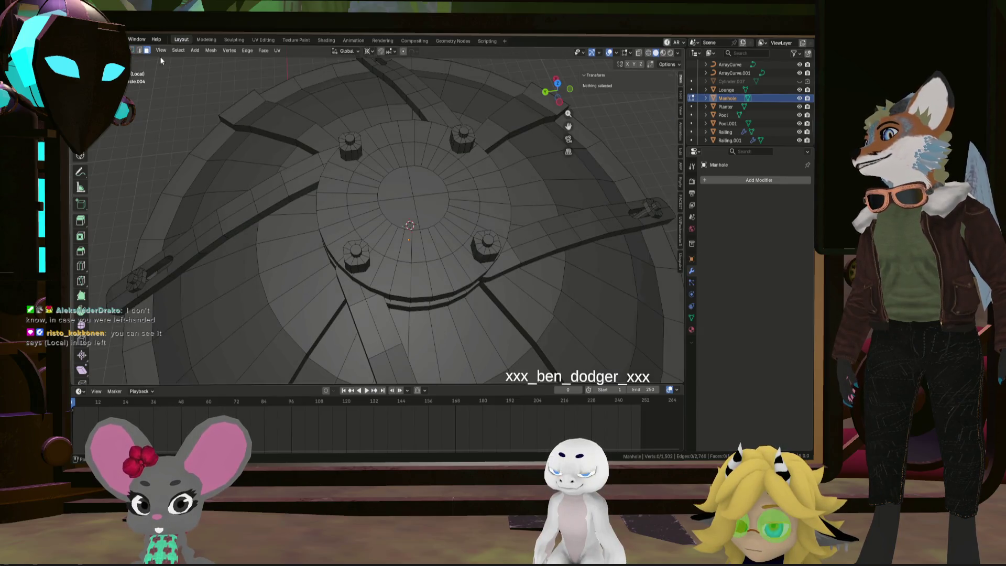
click(338, 212)
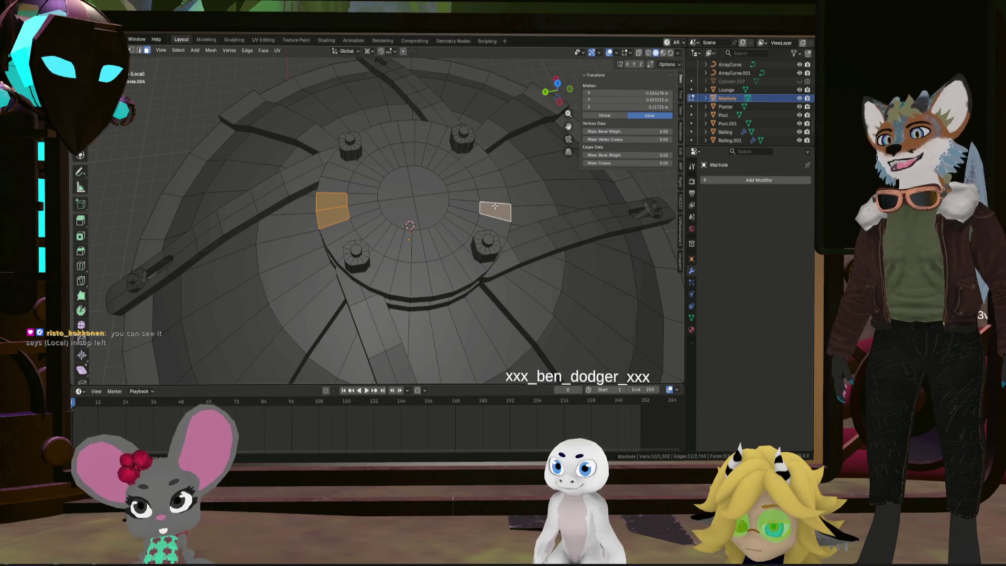
middle_drag(496, 182, 500, 178)
key(e)
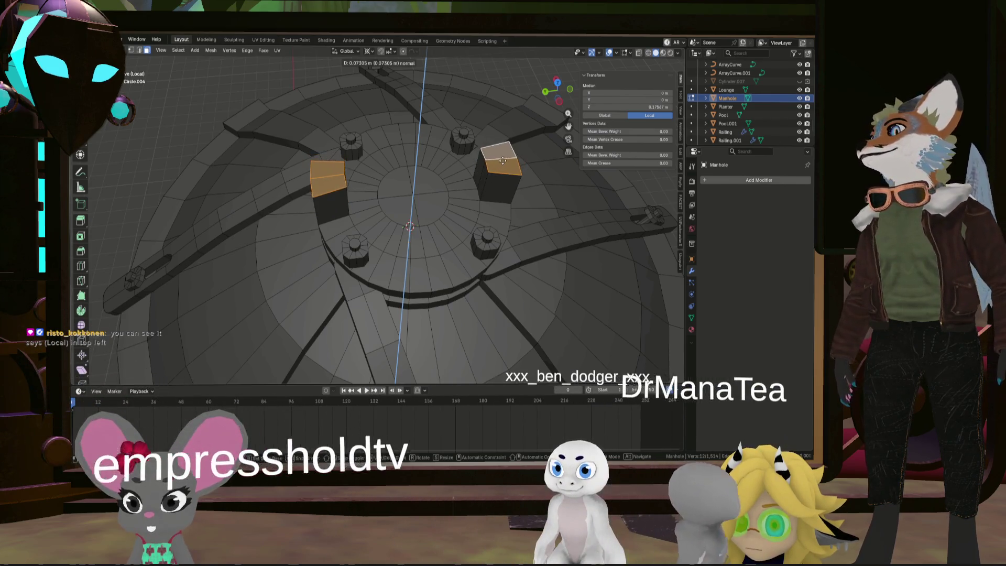
click(504, 158)
middle_drag(503, 159, 505, 154)
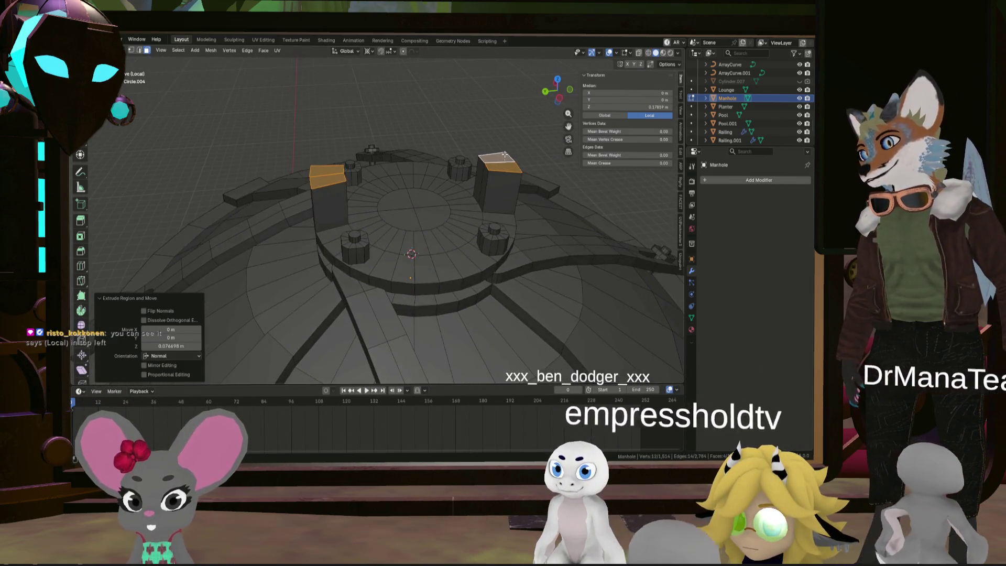
Cut an edge loop across the handle block and select its outer side face
click(508, 182)
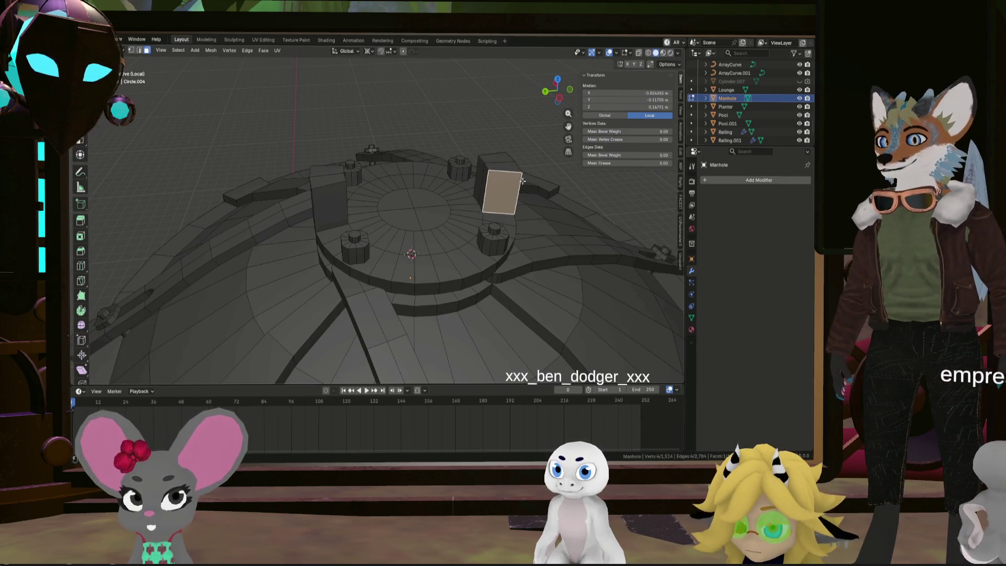
click(562, 183)
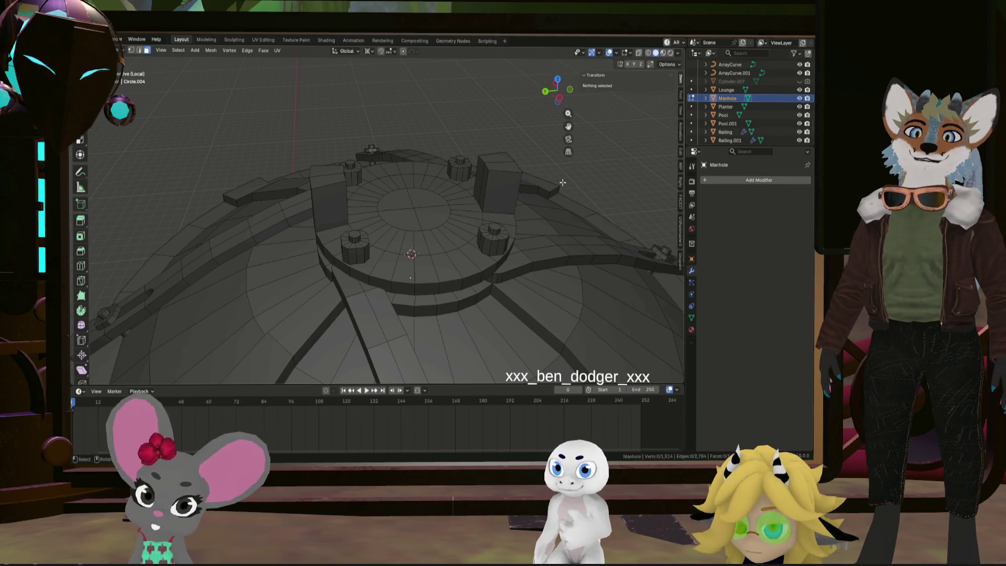
click(512, 184)
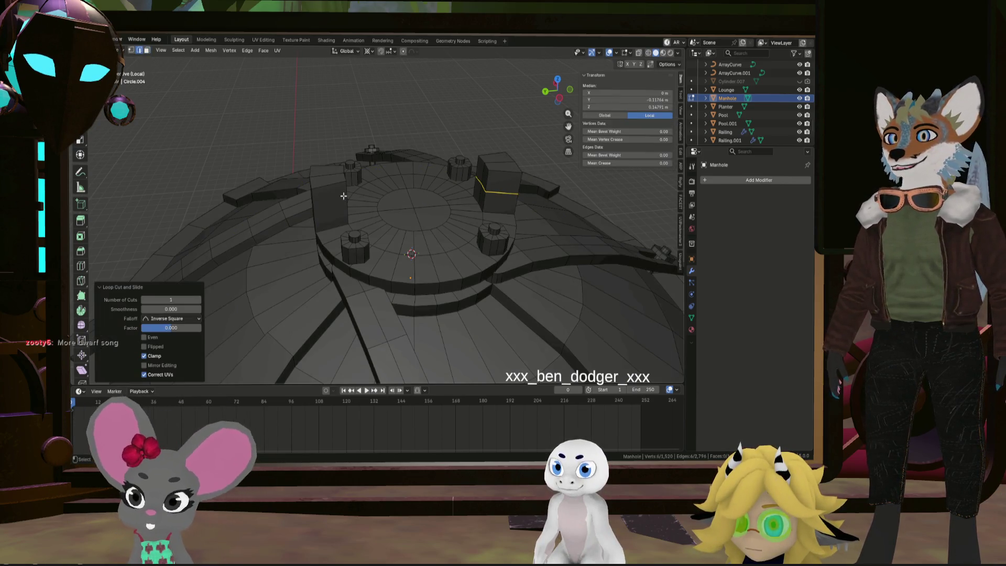
middle_drag(336, 201, 450, 195)
click(494, 212)
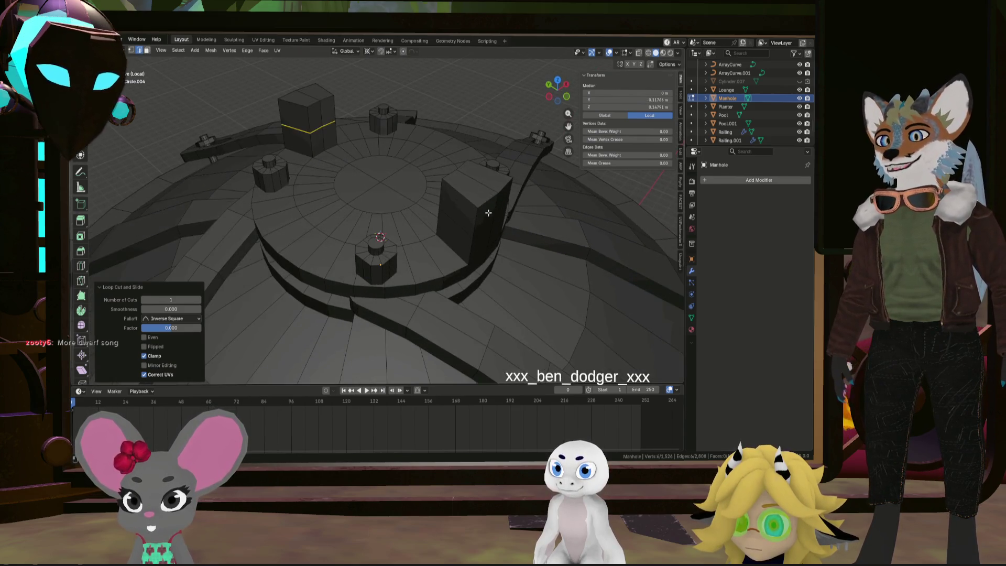
click(147, 51)
click(480, 215)
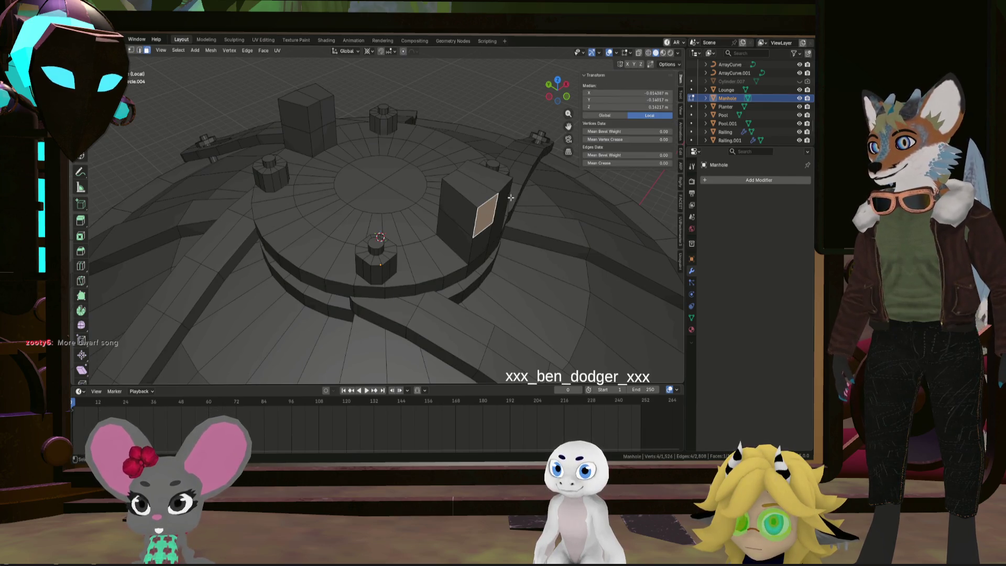
middle_drag(432, 190, 357, 174)
middle_drag(270, 186, 429, 191)
Extrude the block side faces in place, scale them outward and squeeze the ends along X
key(e)
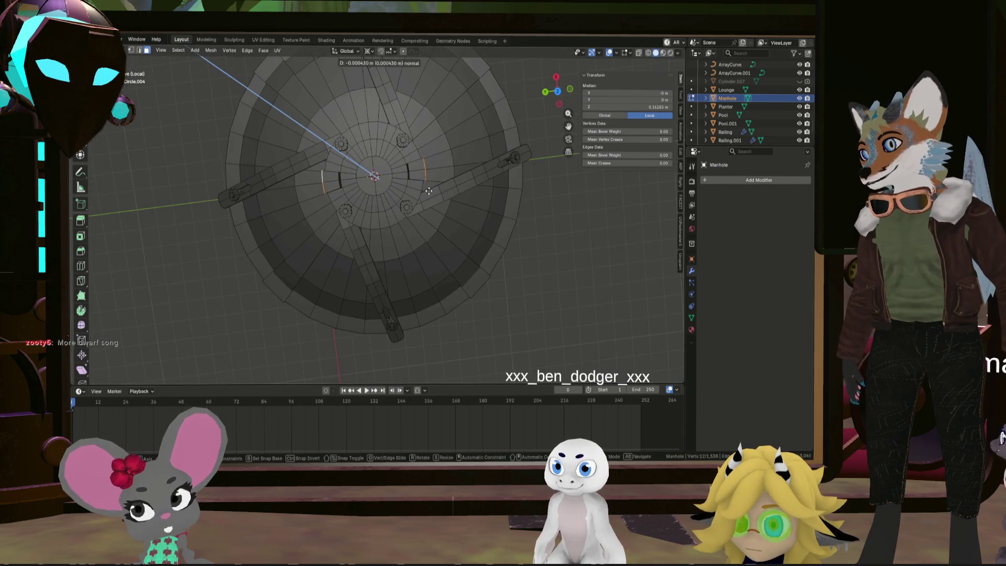
right_click(453, 182)
key(s)
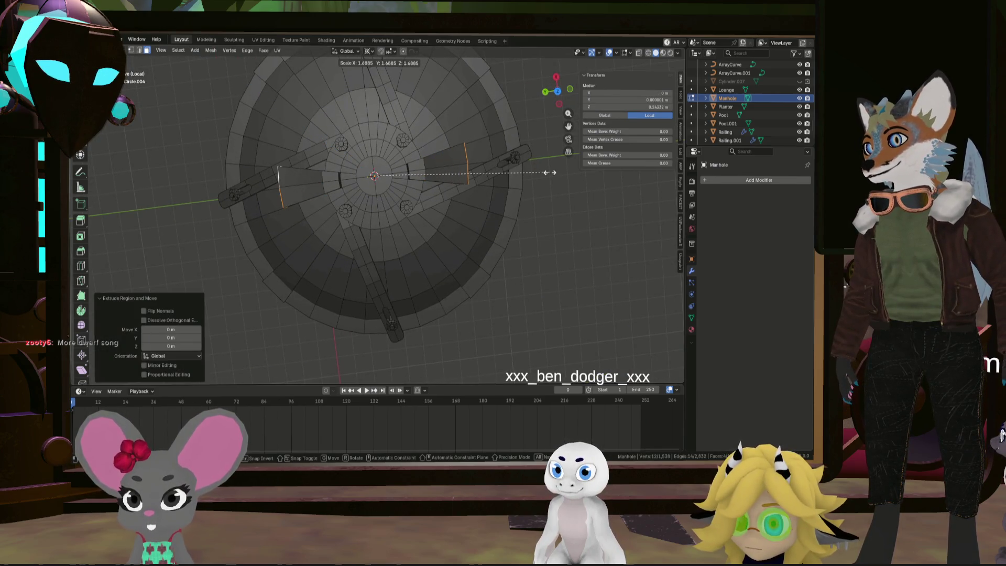
click(553, 172)
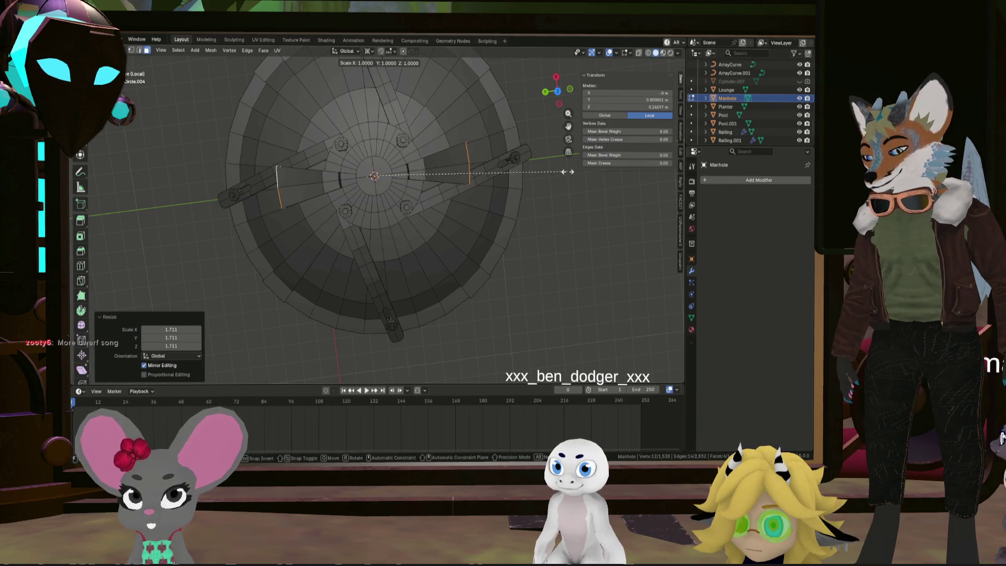
click(471, 173)
middle_drag(470, 172, 494, 120)
middle_drag(485, 156, 513, 125)
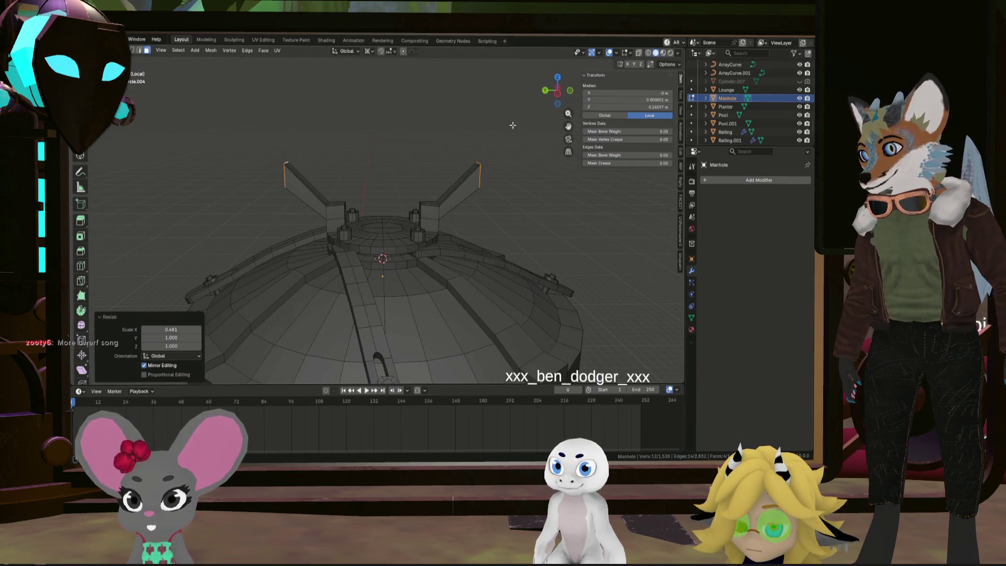
Try lowering and vertically scaling the arm ends, then undo back to the plain blocks
key(g)
key(z)
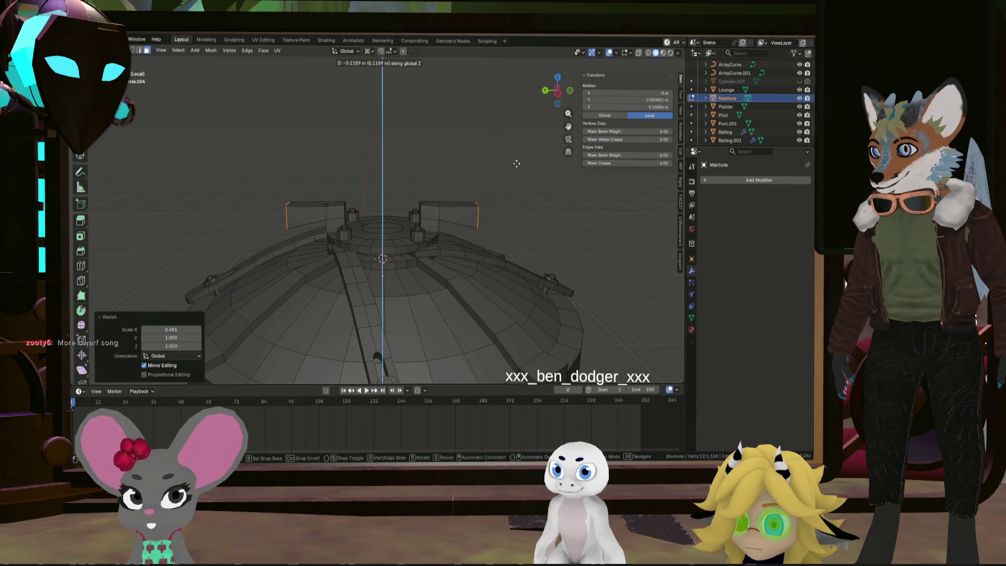
click(517, 164)
key(s)
key(z)
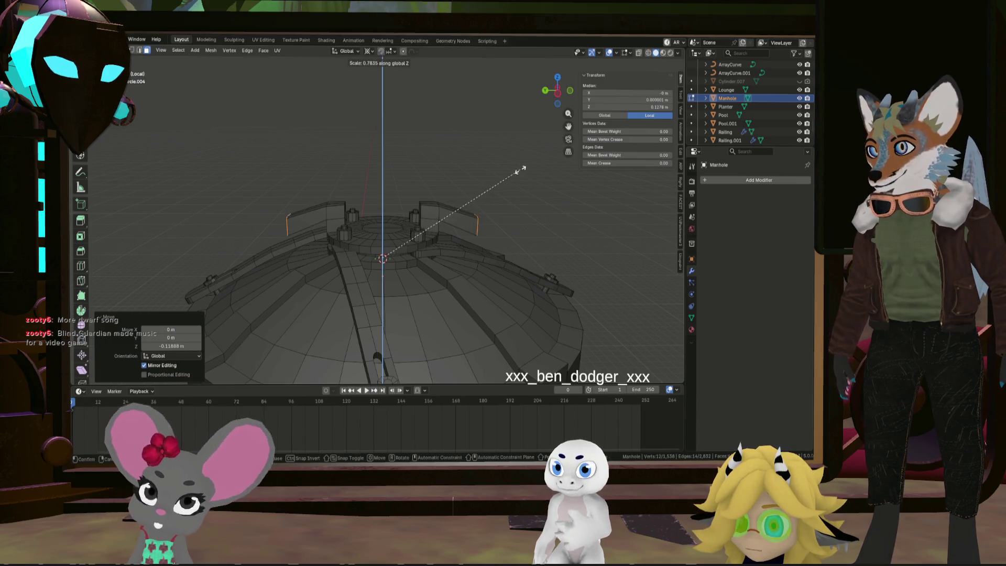
click(517, 171)
key(ctrl+z)
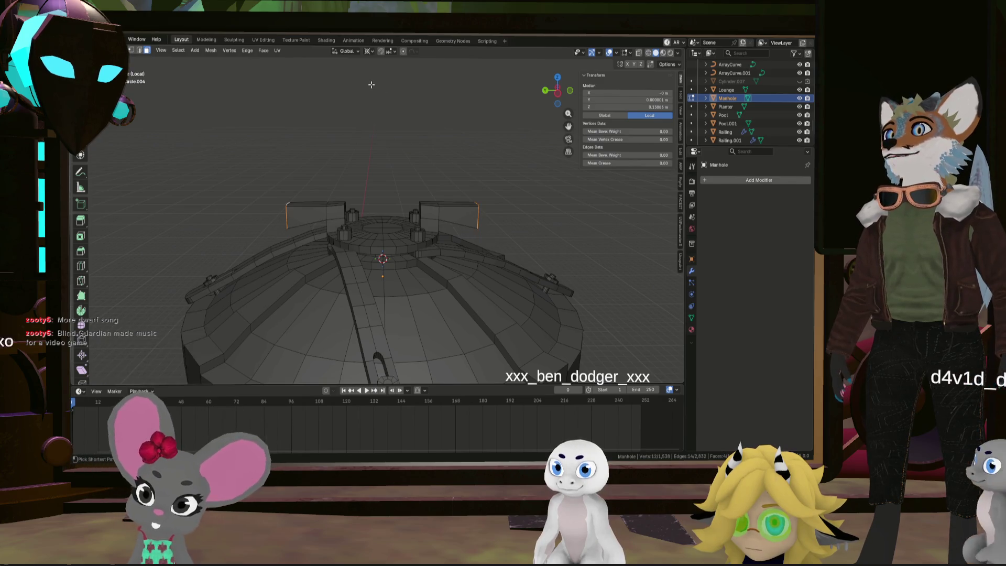
key(ctrl+z)
Set the transform pivot point to Median Point
middle_drag(373, 85, 360, 69)
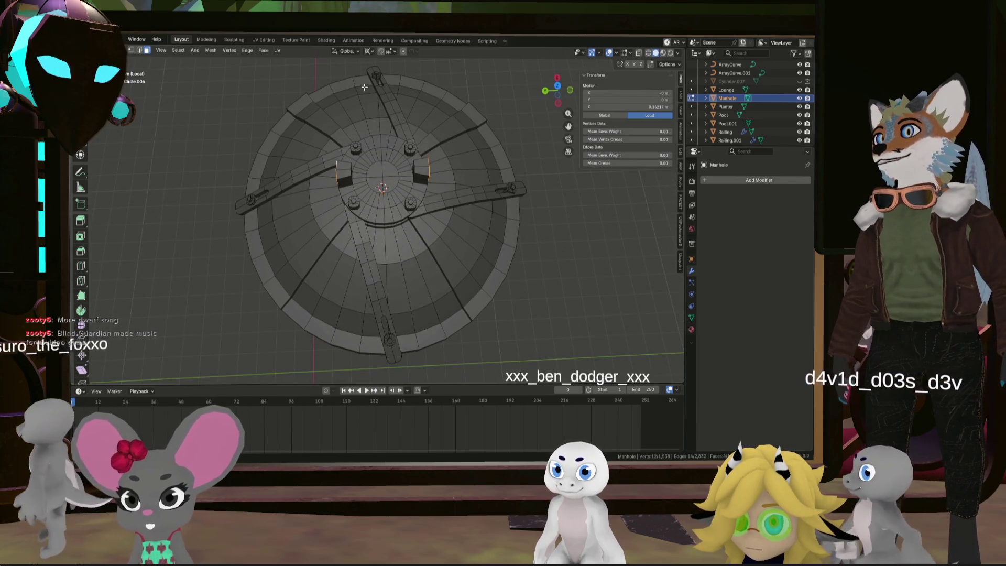
mouse_move(405, 202)
middle_down()
mouse_move(306, 237)
mouse_move(441, 173)
mouse_move(433, 137)
middle_up()
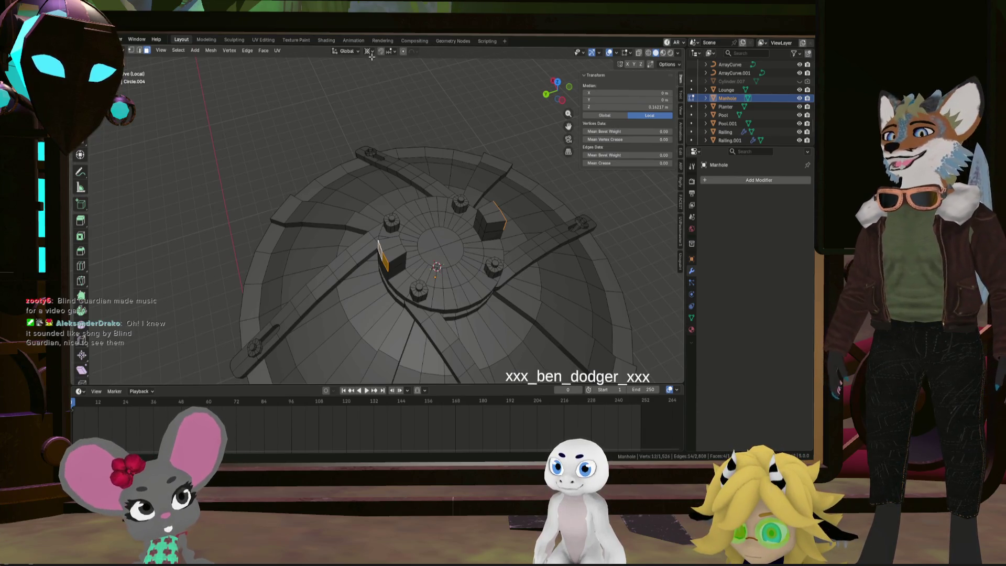
click(388, 101)
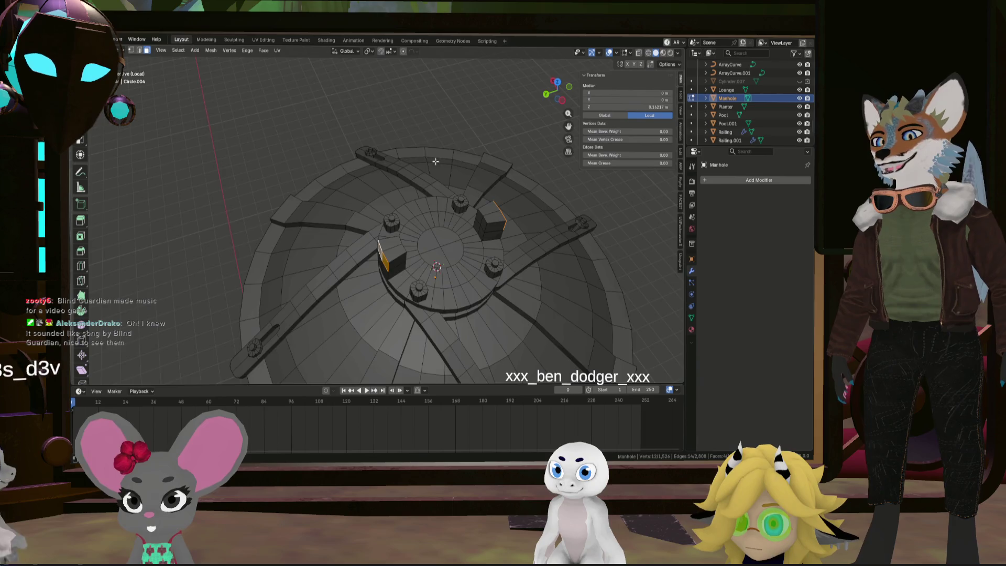
middle_drag(403, 157, 422, 208)
Re-extrude the block side faces and scale the new faces outward by 1.846
key(e)
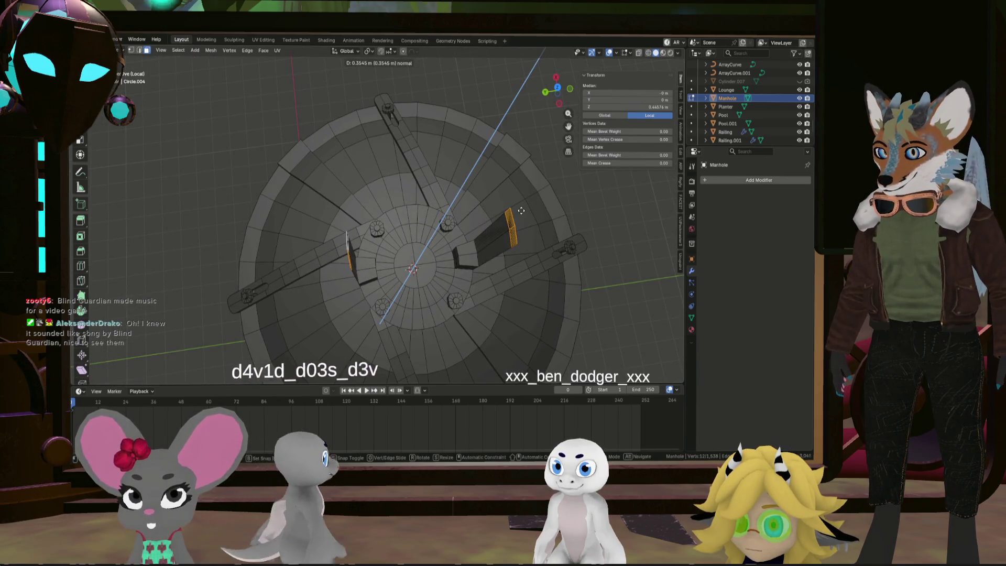
key(Escape)
key(s)
click(640, 224)
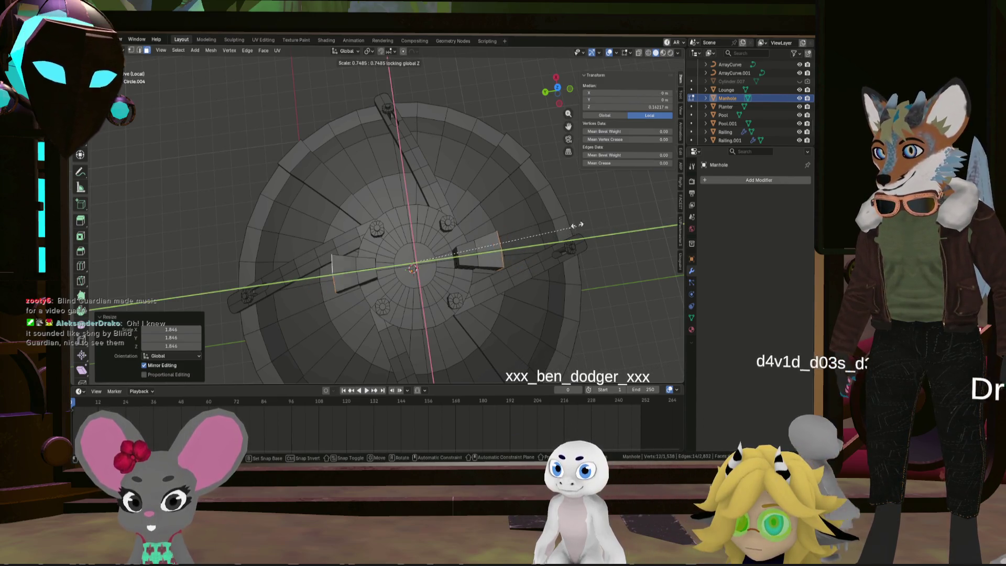
key(Escape)
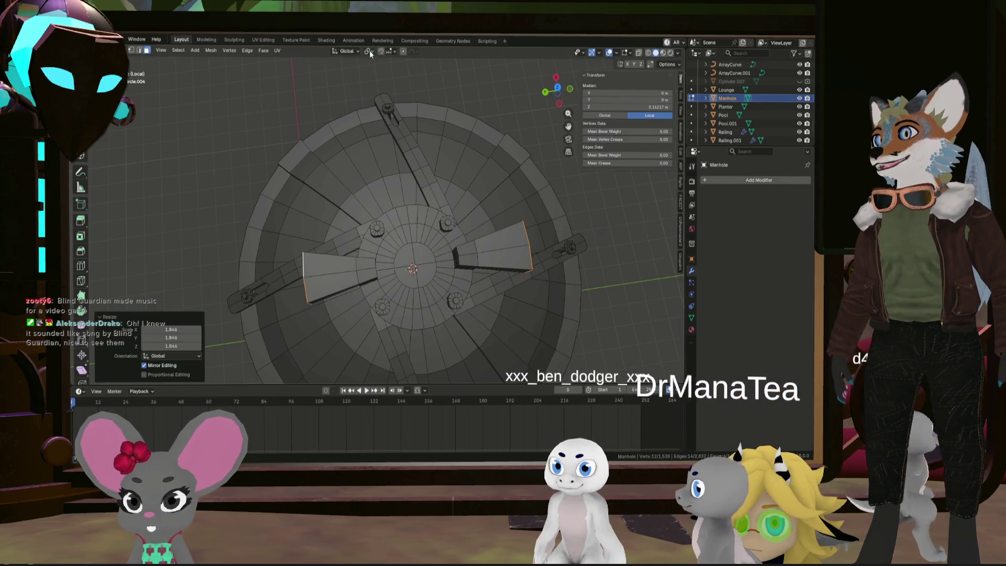
click(369, 50)
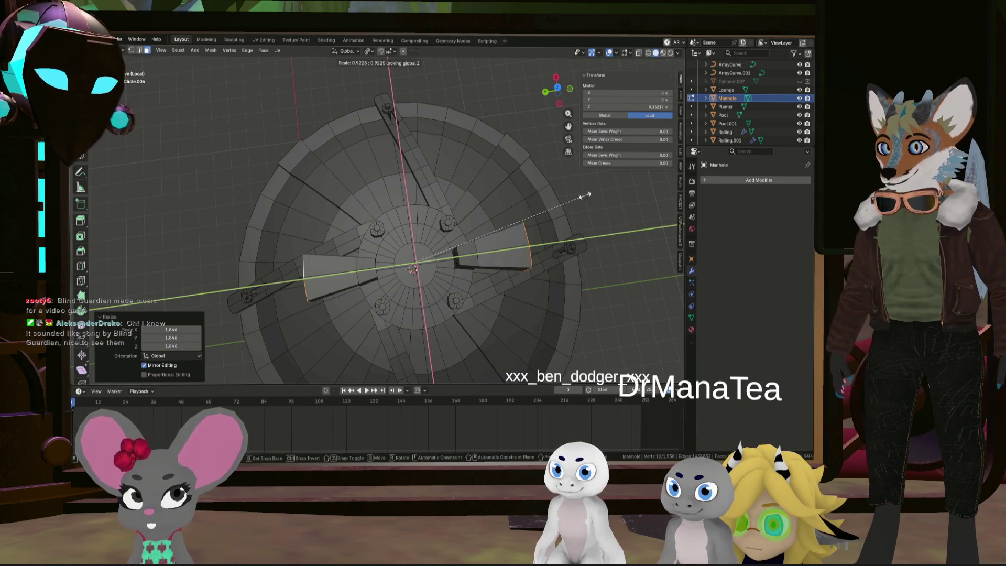
Scale the arm ends to 0.5 excluding Z, then flatten them to 0.468 along Z
click(502, 208)
middle_drag(503, 208, 608, 190)
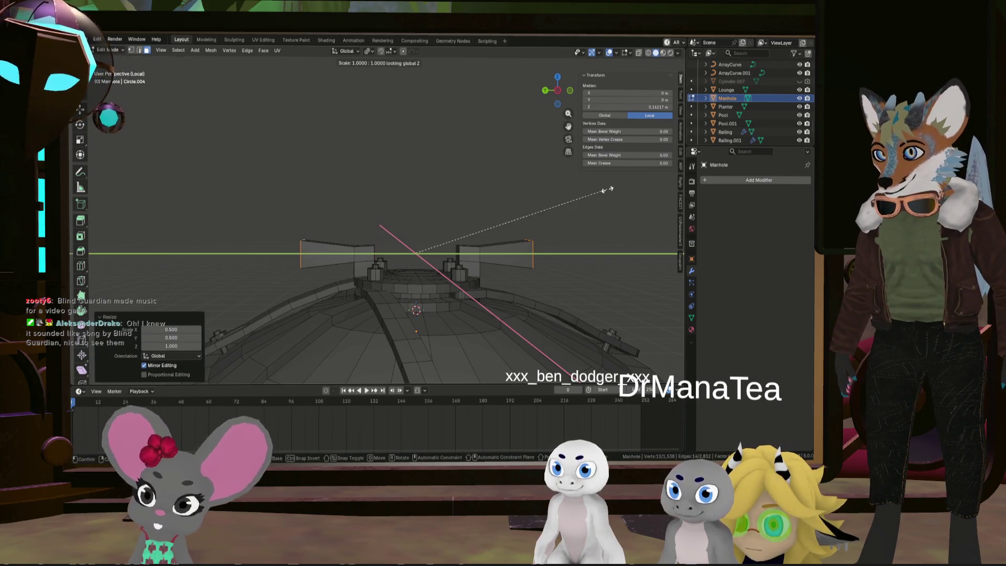
key(z)
click(496, 200)
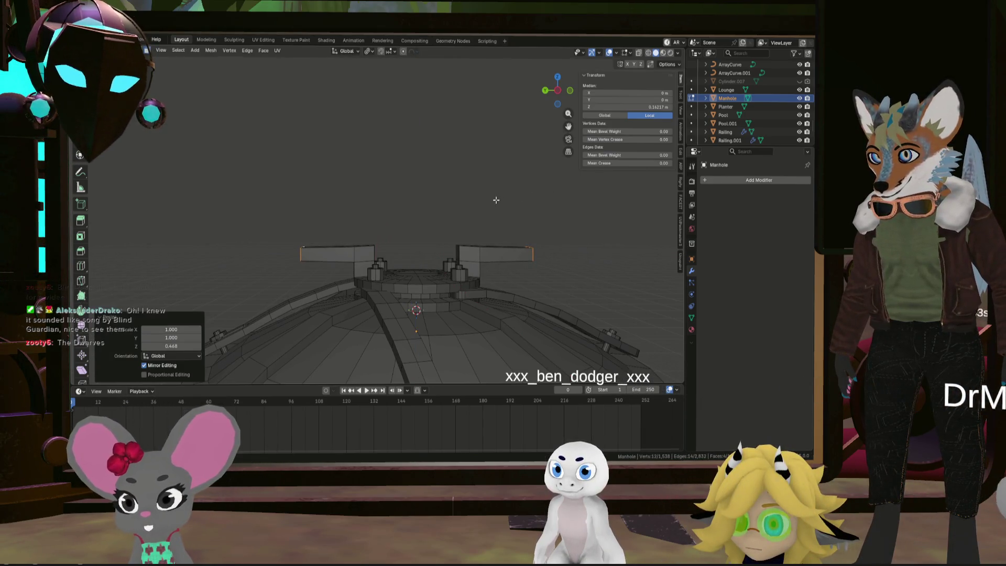
mouse_move(528, 205)
middle_down()
mouse_move(527, 252)
mouse_move(525, 215)
middle_up()
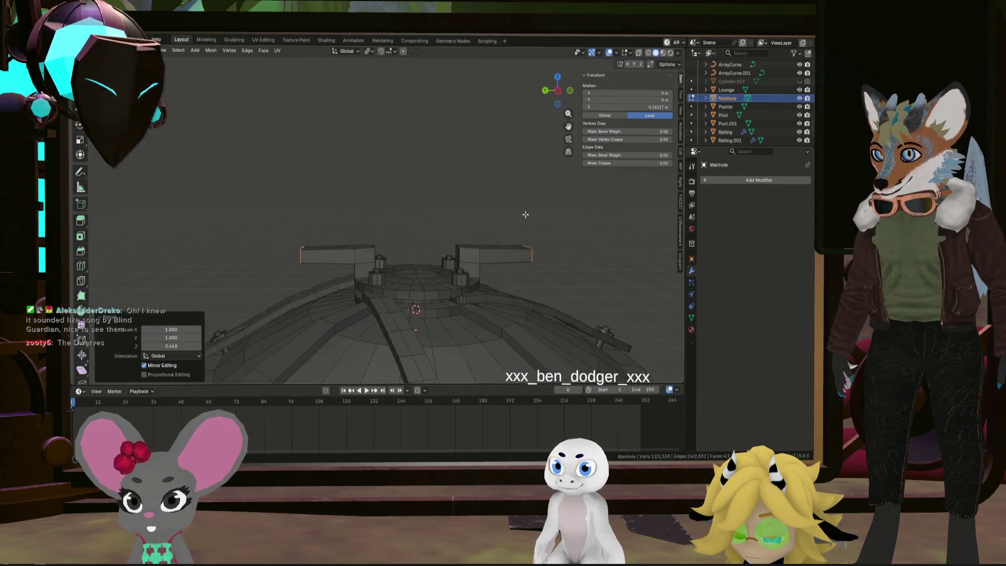
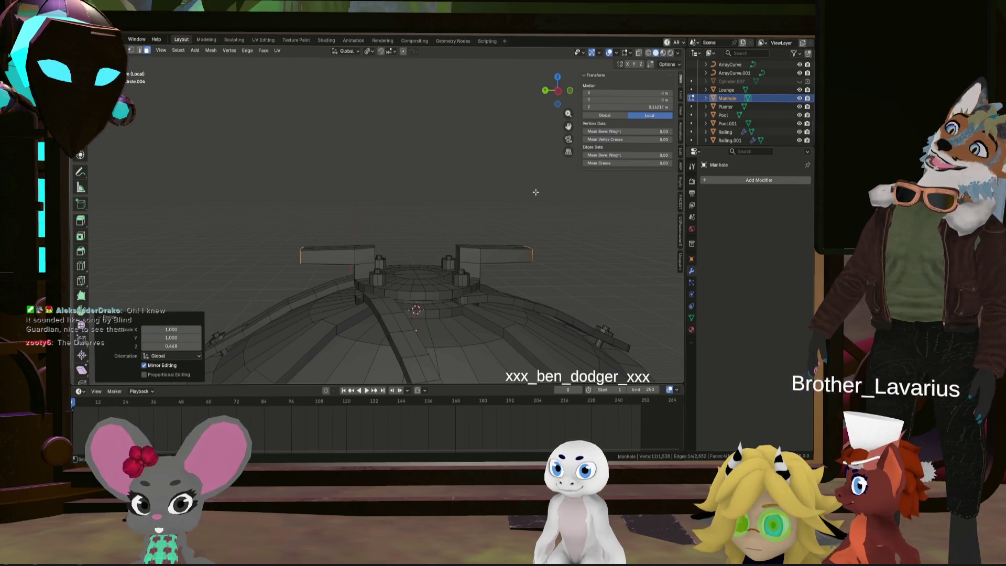
Scale the outer bar-end edges outward by 1.229 on X and Y, keeping their height
mouse_move(536, 192)
middle_down()
mouse_move(512, 231)
mouse_move(512, 220)
mouse_move(504, 226)
mouse_move(489, 309)
mouse_move(471, 275)
middle_up()
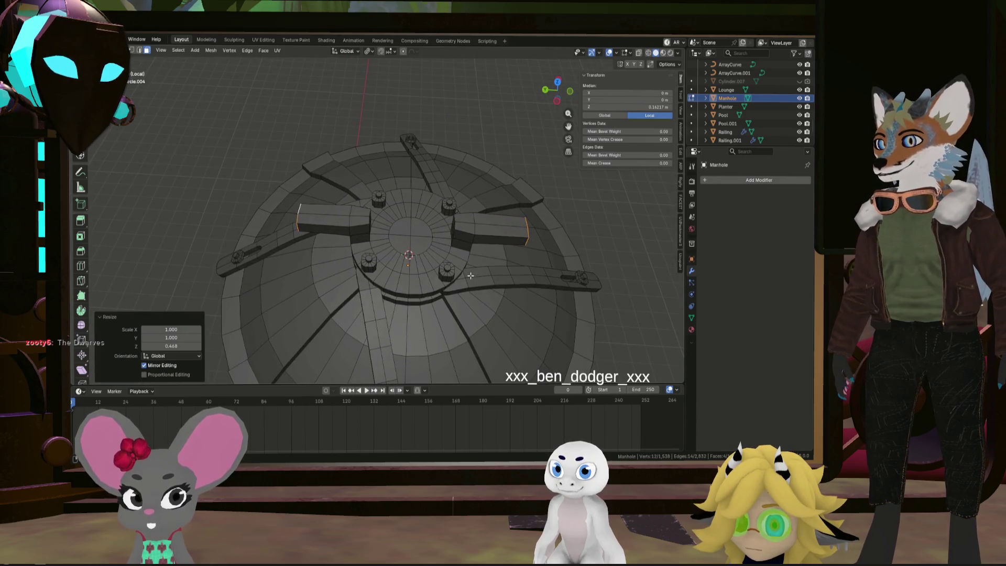
middle_drag(496, 241, 500, 233)
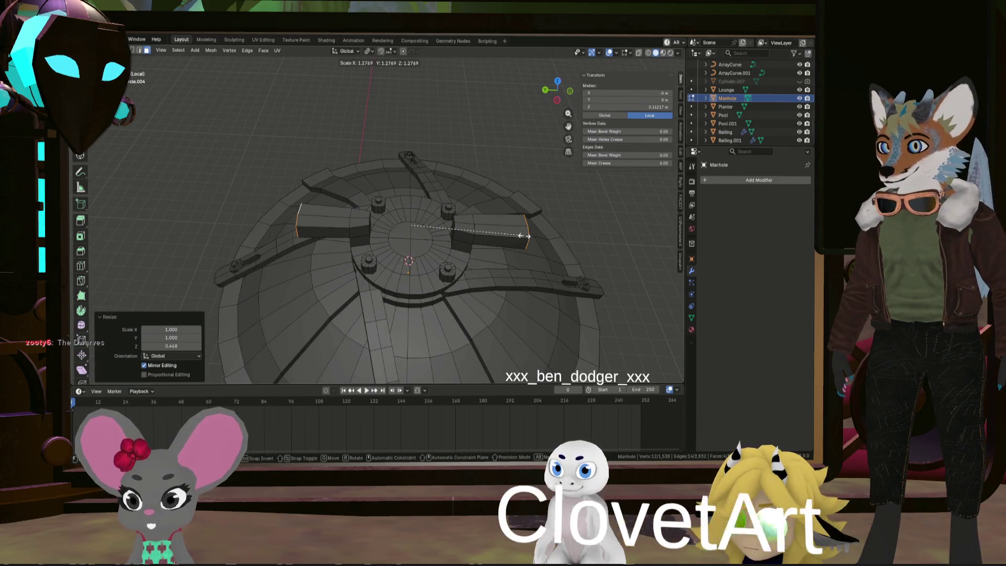
key(shift+z)
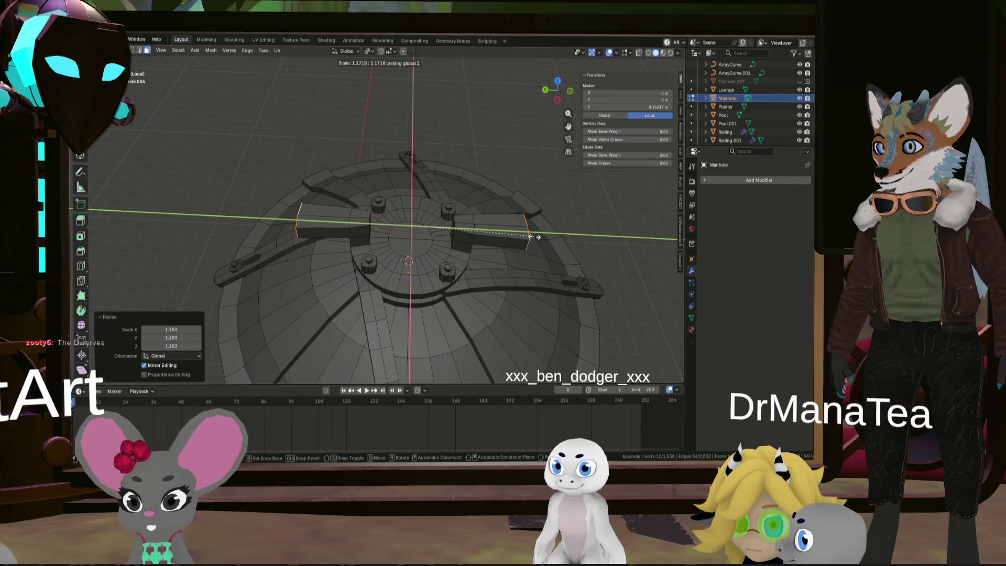
key(Escape)
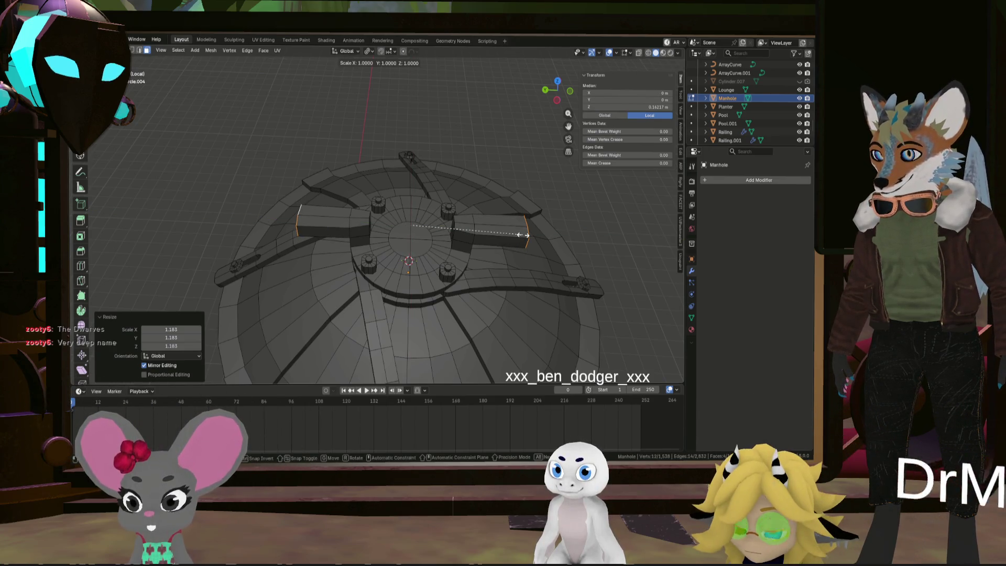
click(375, 54)
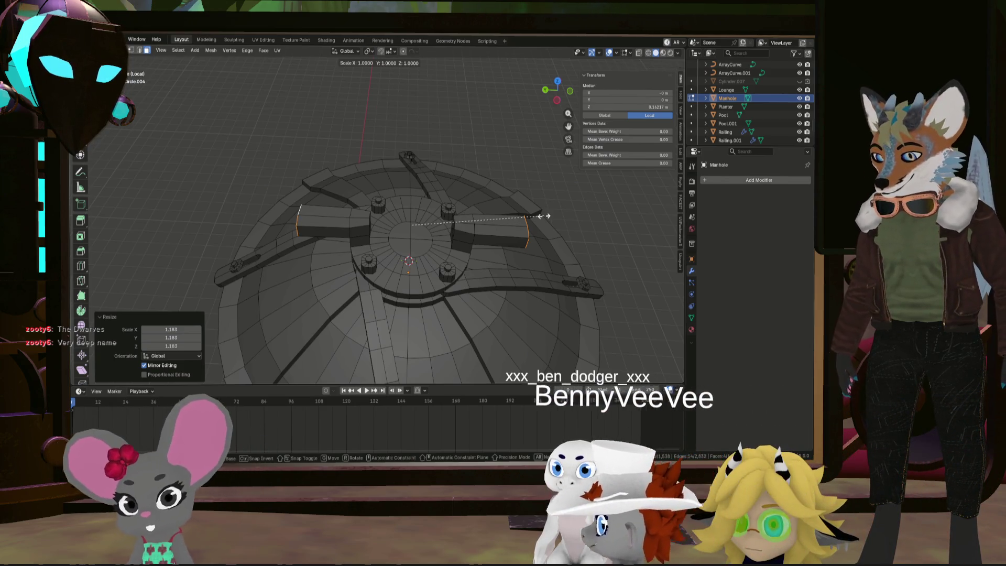
key(shift+z)
click(575, 221)
middle_drag(575, 220, 530, 161)
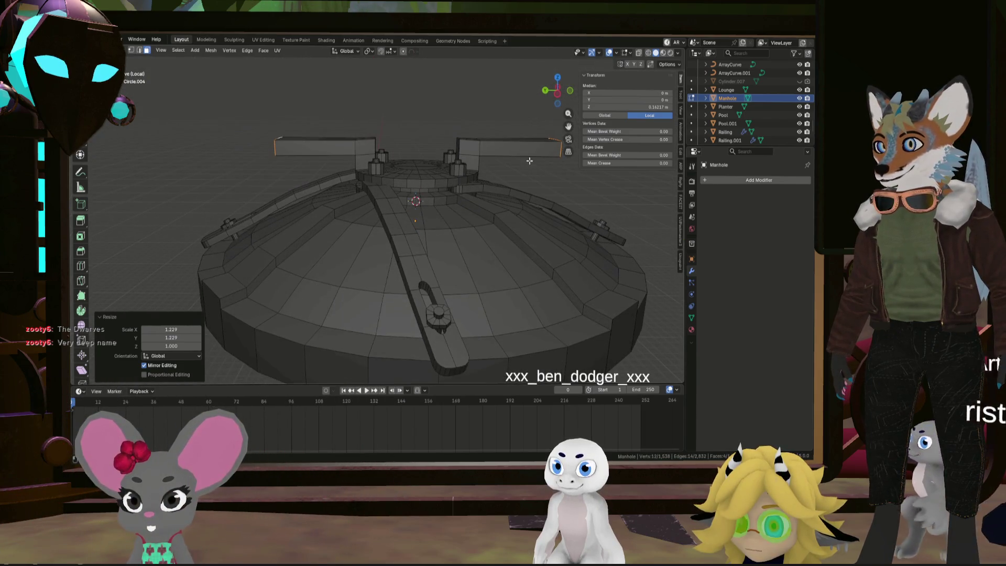
click(559, 104)
scroll(501, 145, up, 4)
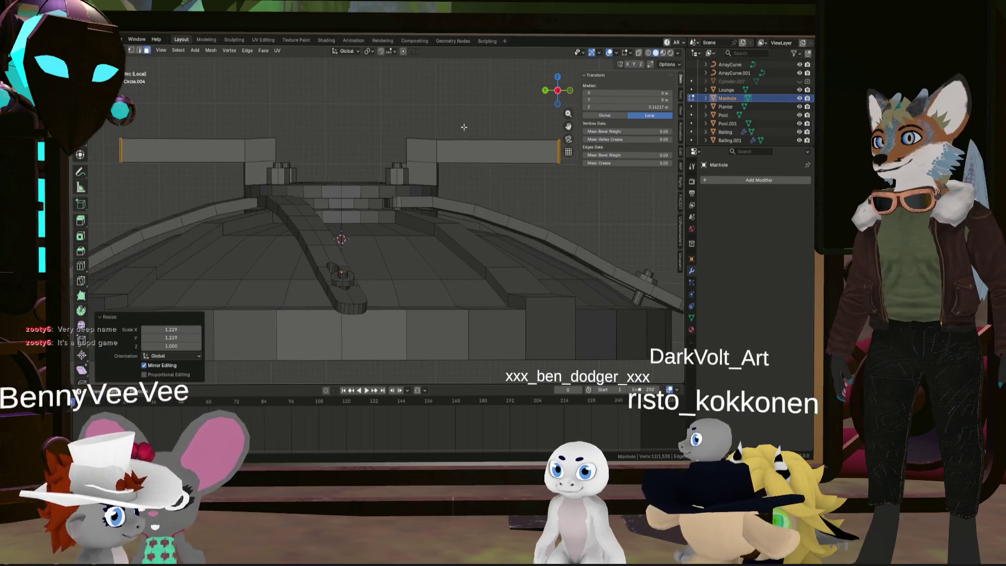
mouse_move(500, 145)
middle_down()
mouse_move(480, 215)
mouse_move(425, 245)
mouse_move(417, 231)
middle_up()
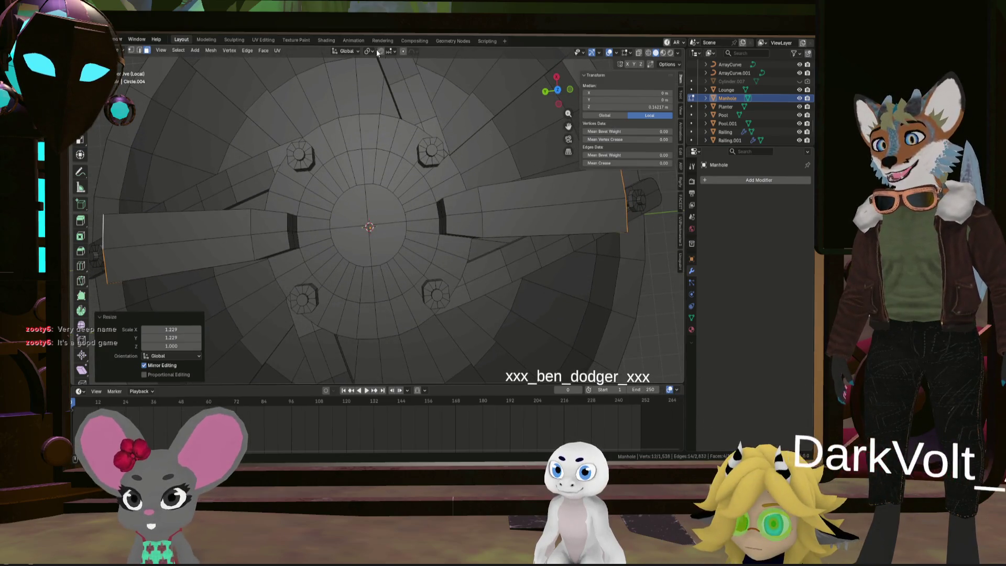
Change the pivot point and select the inner bar-end edges in edge mode
click(375, 50)
click(393, 99)
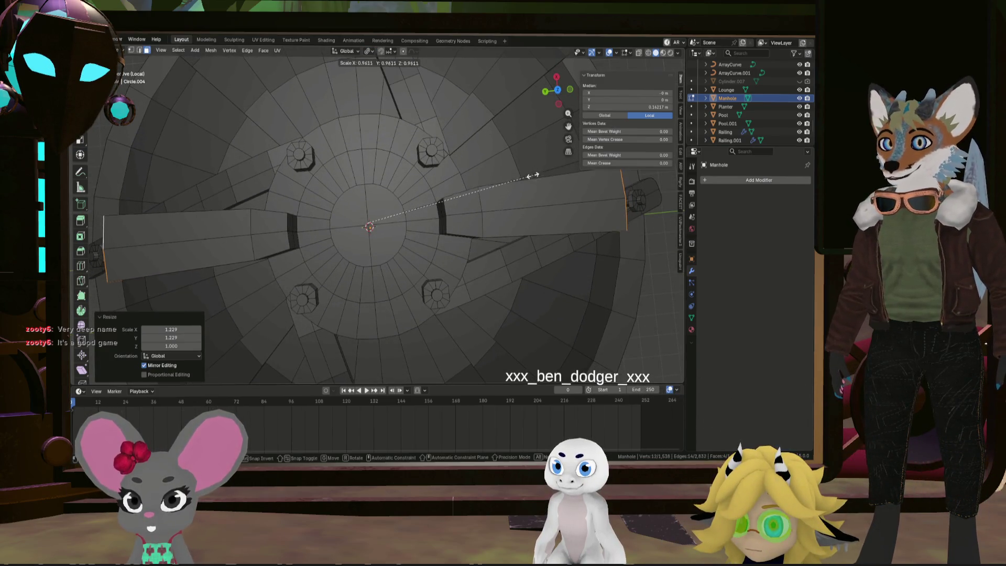
mouse_move(491, 185)
middle_down()
mouse_move(476, 112)
mouse_move(545, 184)
mouse_move(425, 126)
mouse_move(301, 184)
middle_up()
scroll(476, 112, down, 5)
scroll(558, 197, down, 3)
click(558, 197)
scroll(557, 197, up, 6)
click(300, 185)
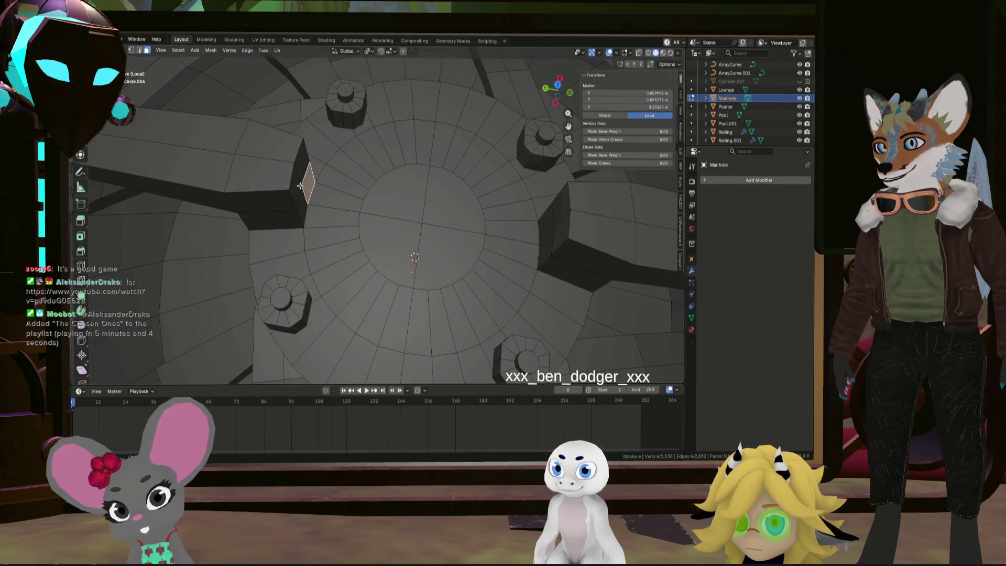
click(140, 50)
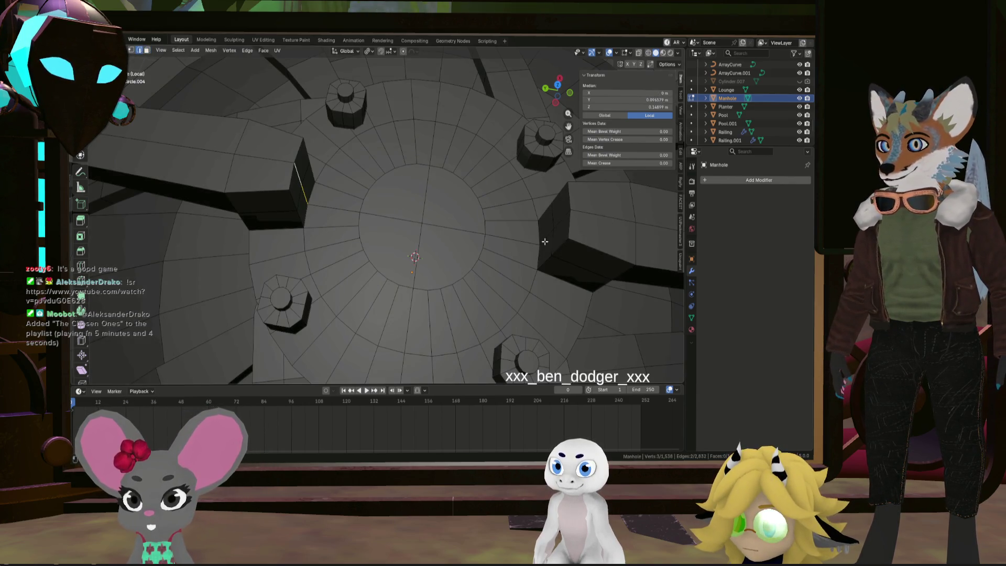
middle_drag(527, 223, 568, 245)
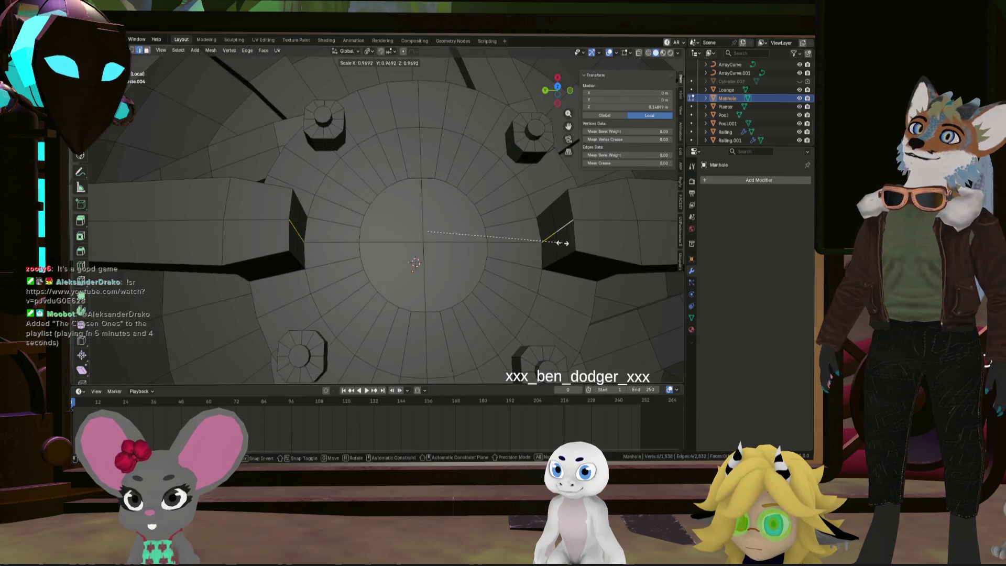
Scale the inner bar ends inward to about 0.973, then deselect the extra right-bar edge
click(369, 52)
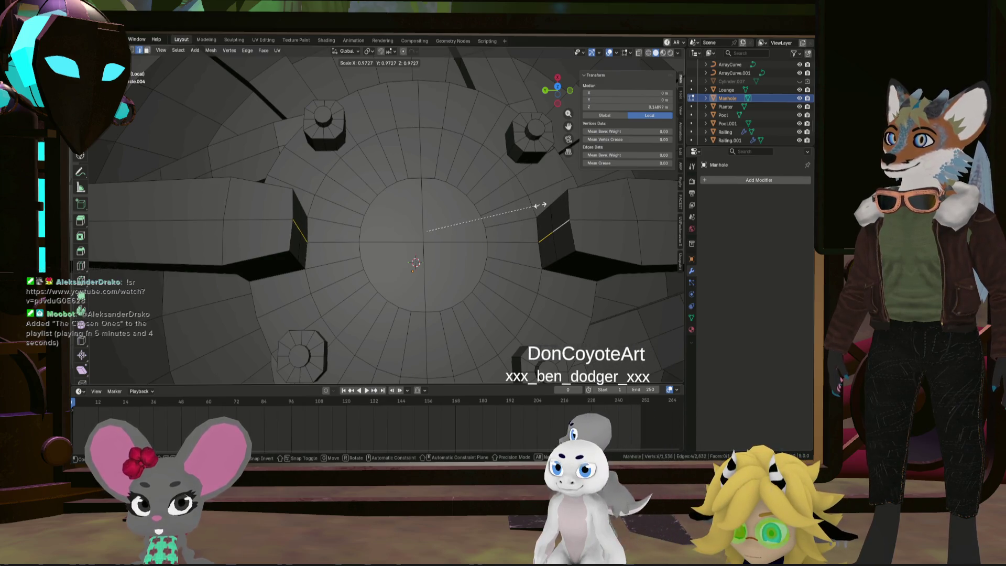
click(540, 205)
mouse_move(540, 205)
middle_down()
mouse_move(488, 158)
mouse_move(561, 203)
middle_up()
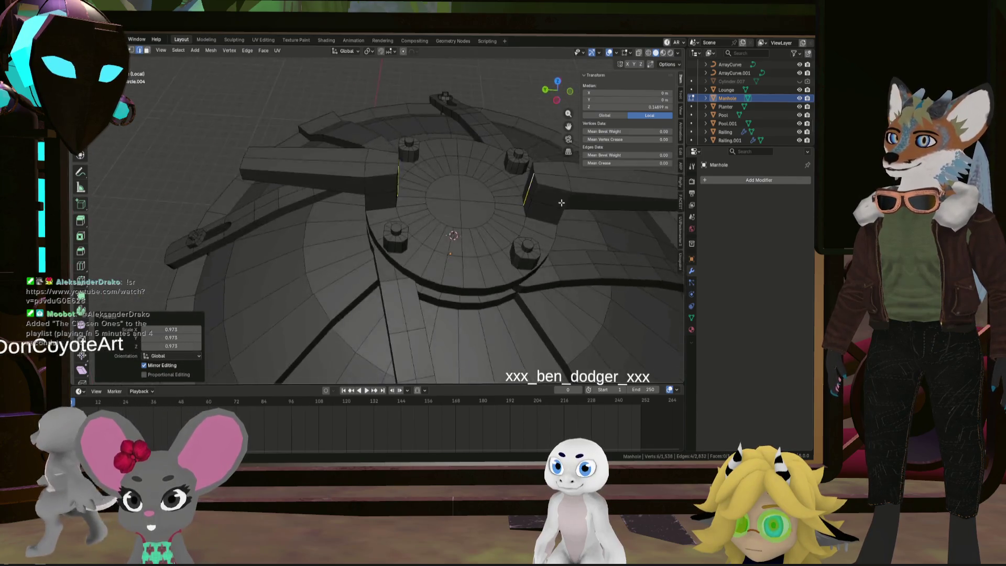
scroll(561, 203, up, 3)
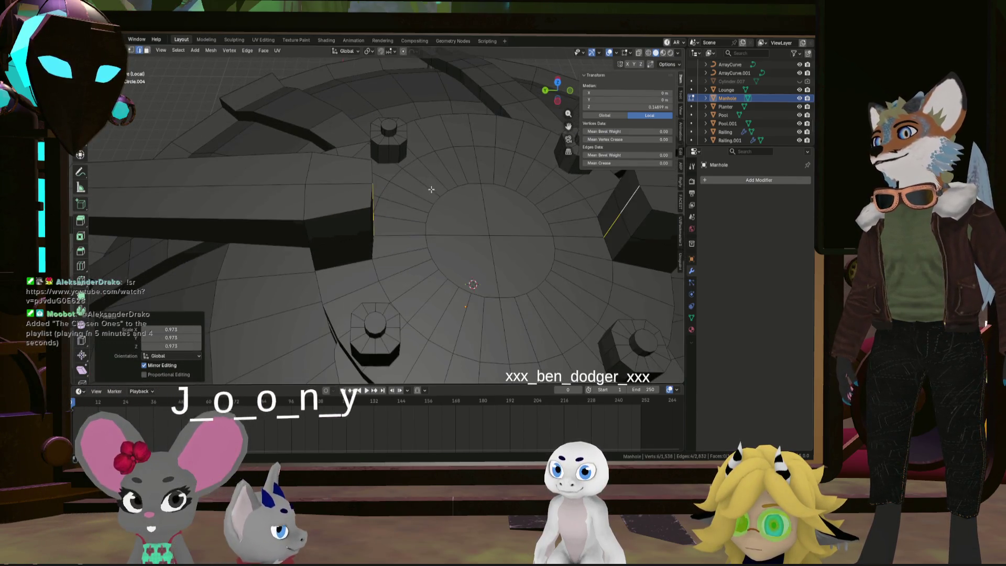
key(ctrl+z)
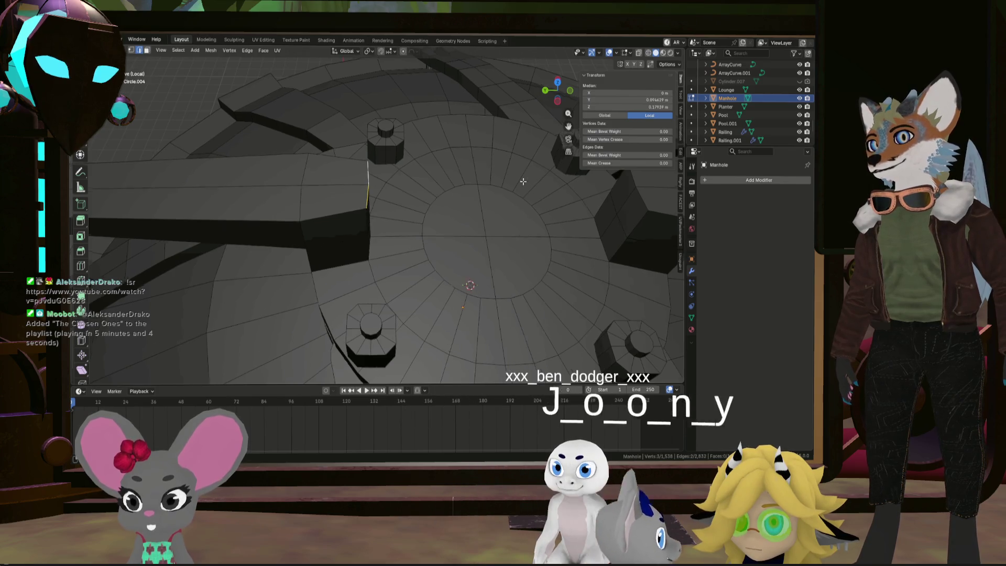
middle_drag(523, 181, 485, 209)
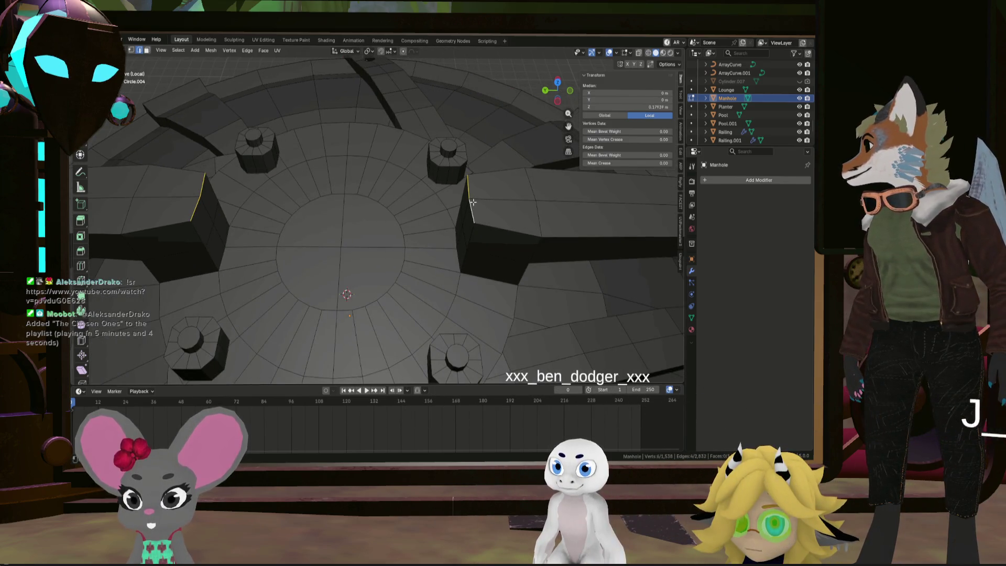
shift+click(469, 192)
mouse_move(469, 192)
middle_down()
mouse_move(497, 200)
mouse_move(508, 188)
middle_up()
Bevel the inner bar-end edges with 4 segments at 0.0131 m offset
key(ctrl+b)
scroll(540, 190, up, 3)
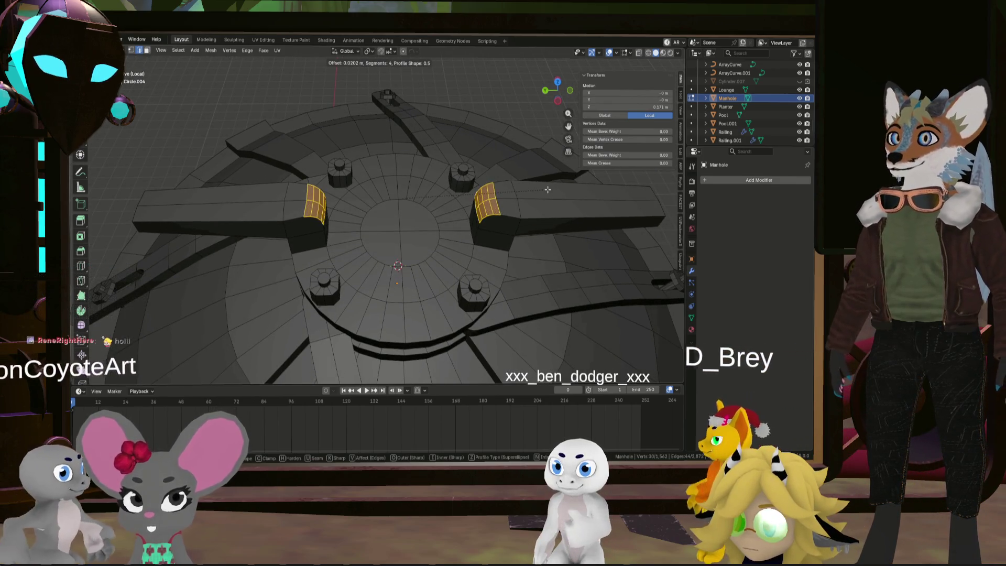
click(551, 190)
mouse_move(550, 190)
middle_down()
mouse_move(515, 136)
mouse_move(415, 168)
mouse_move(434, 258)
mouse_move(406, 279)
mouse_move(311, 213)
mouse_move(233, 236)
mouse_move(176, 224)
mouse_move(342, 241)
middle_up()
click(515, 135)
Select the outer bar-end edges, bevel them with 4 segments, and deselect all
click(416, 286)
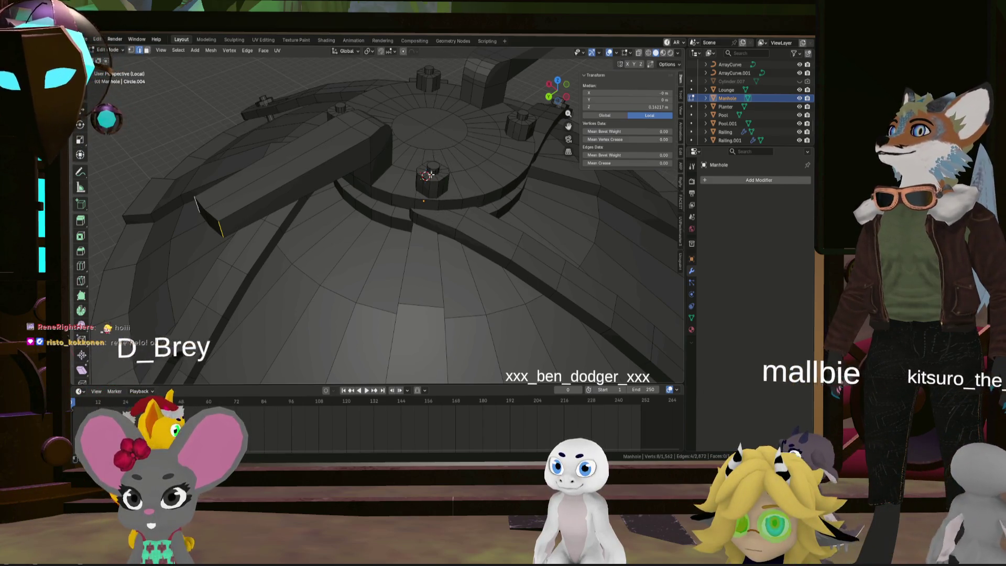
scroll(432, 174, down, 4)
middle_drag(432, 174, 369, 52)
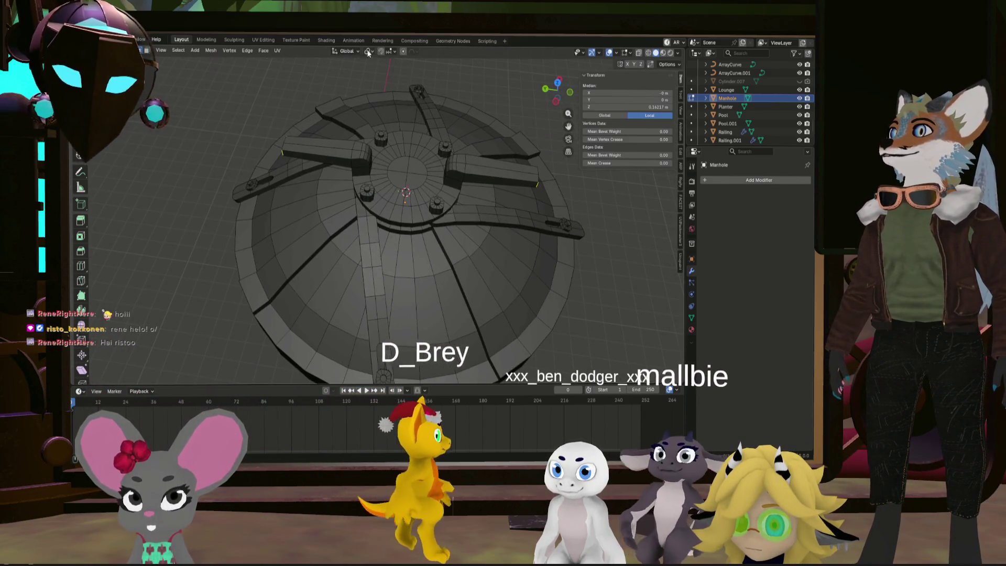
key(ctrl+b)
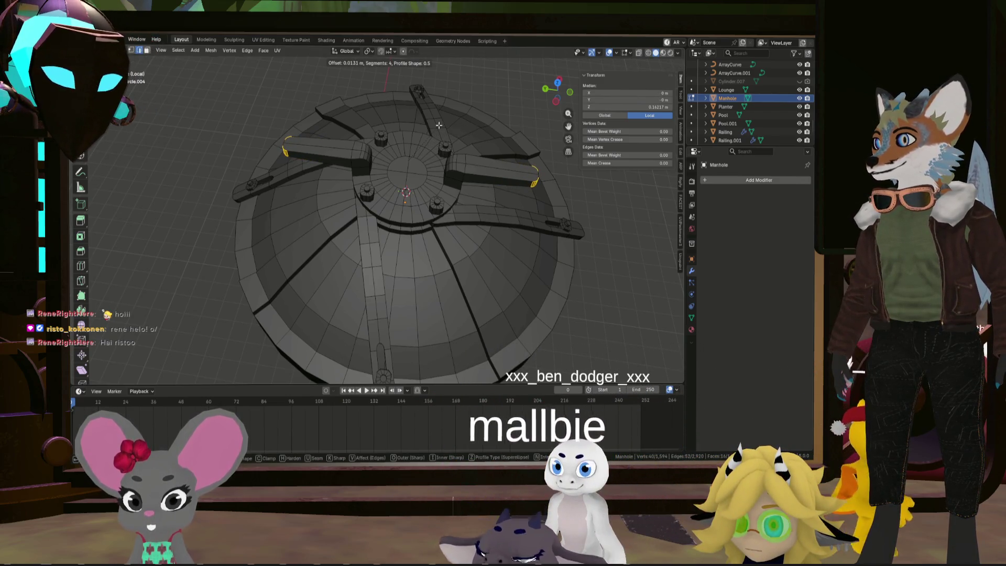
click(439, 125)
key(alt+a)
mouse_move(576, 293)
middle_down()
mouse_move(608, 242)
mouse_move(602, 206)
mouse_move(517, 209)
mouse_move(444, 249)
mouse_move(451, 273)
mouse_move(445, 226)
mouse_move(435, 218)
mouse_move(461, 184)
mouse_move(455, 239)
middle_up()
scroll(461, 184, up, 4)
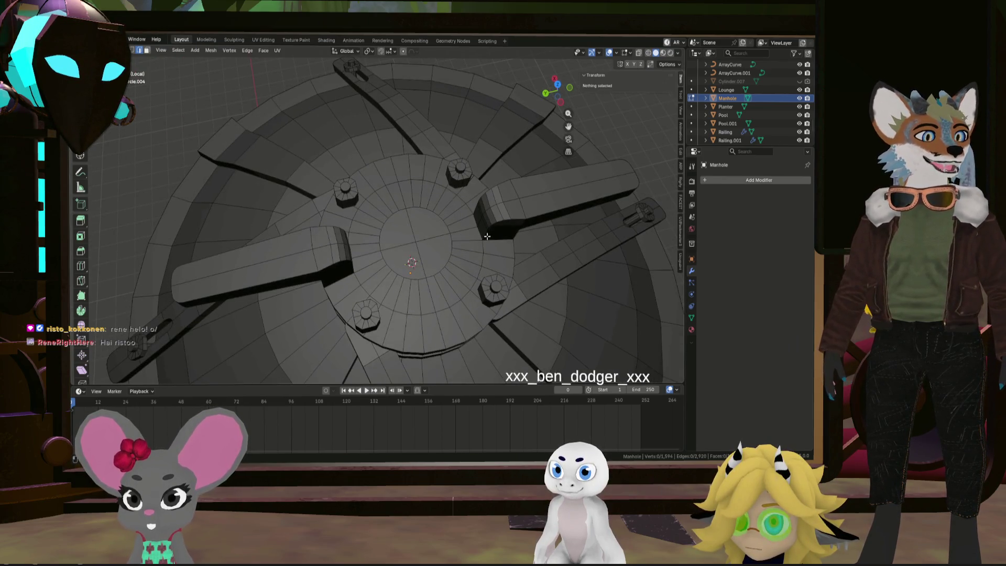
Extrude the hub's central circular face upward into a short cylinder
click(147, 50)
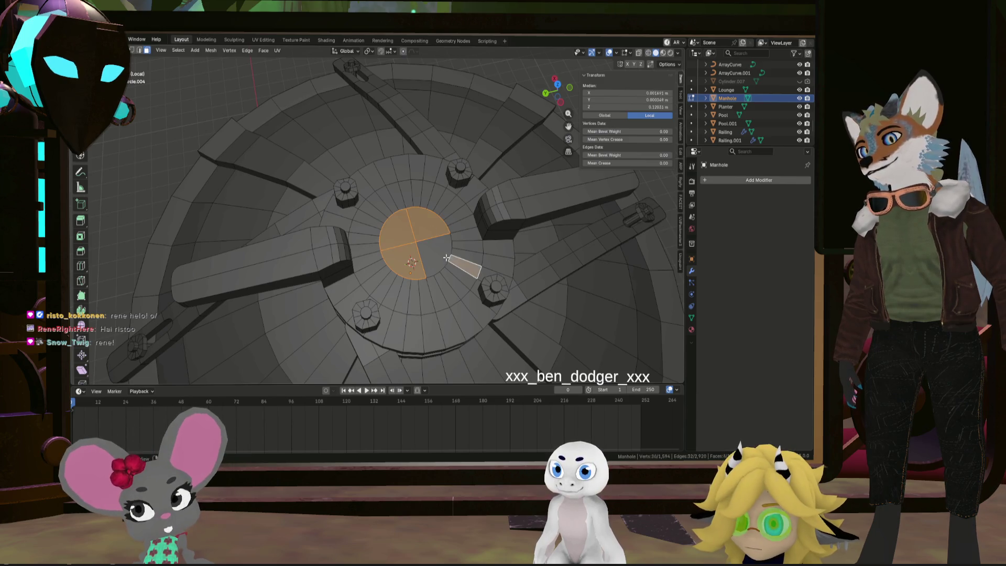
mouse_move(436, 249)
middle_down()
mouse_move(427, 223)
mouse_move(419, 241)
middle_up()
scroll(417, 244, up, 3)
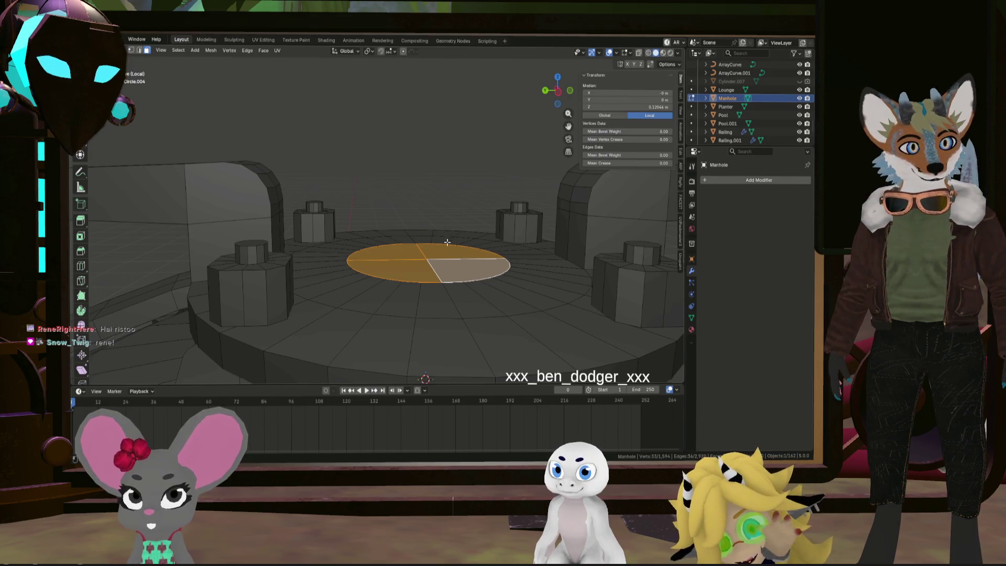
scroll(448, 242, up, 2)
key(e)
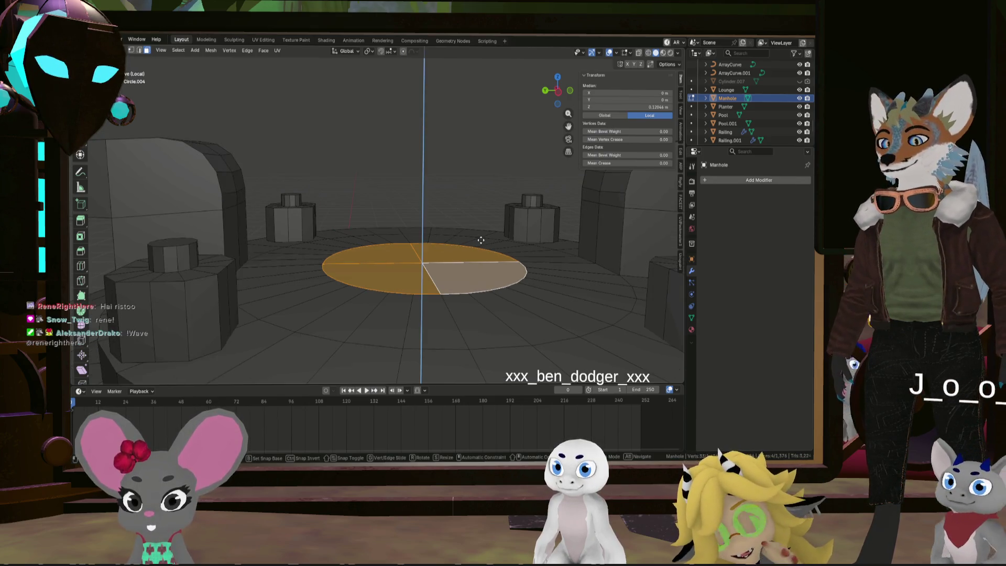
click(478, 220)
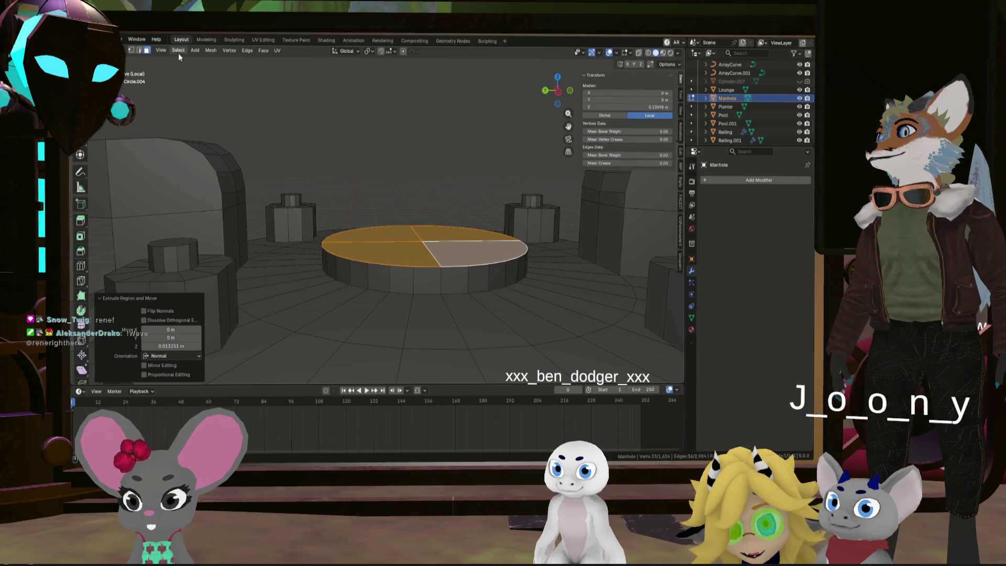
Raise the cap's centre vertex 0.0273 m along Z to form a shallow peak
click(131, 51)
click(425, 239)
key(g)
key(z)
click(501, 190)
mouse_move(501, 190)
middle_down()
mouse_move(445, 173)
mouse_move(399, 199)
mouse_move(474, 215)
mouse_move(456, 215)
mouse_move(361, 271)
mouse_move(443, 225)
mouse_move(464, 235)
mouse_move(453, 235)
middle_up()
scroll(390, 201, down, 3)
click(391, 201)
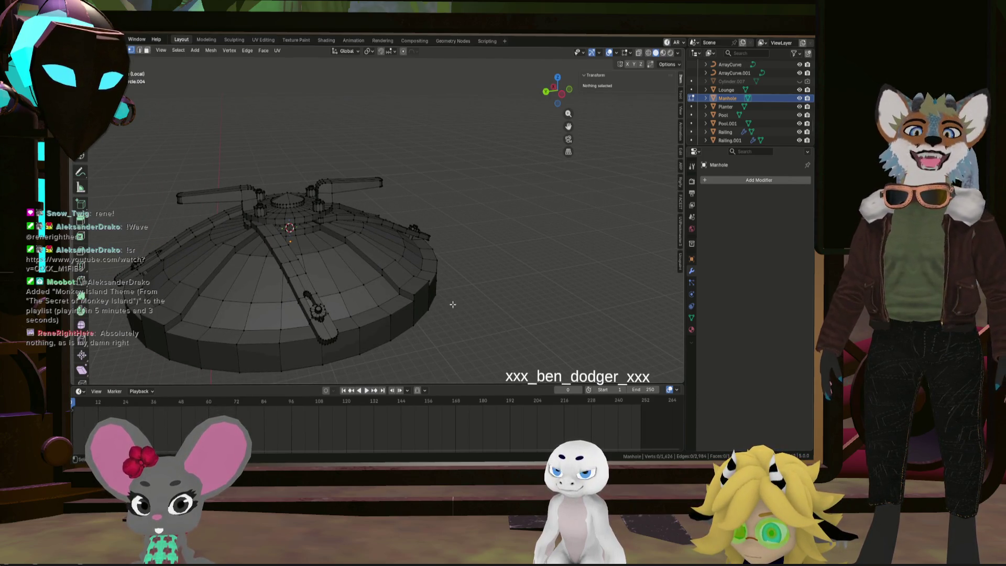
Select four faces spaced around the dome's outer rim in face mode
scroll(453, 304, up, 3)
middle_drag(419, 270, 446, 146)
middle_drag(355, 146, 219, 98)
click(147, 50)
mouse_move(260, 163)
middle_down()
mouse_move(431, 295)
mouse_move(409, 304)
middle_up()
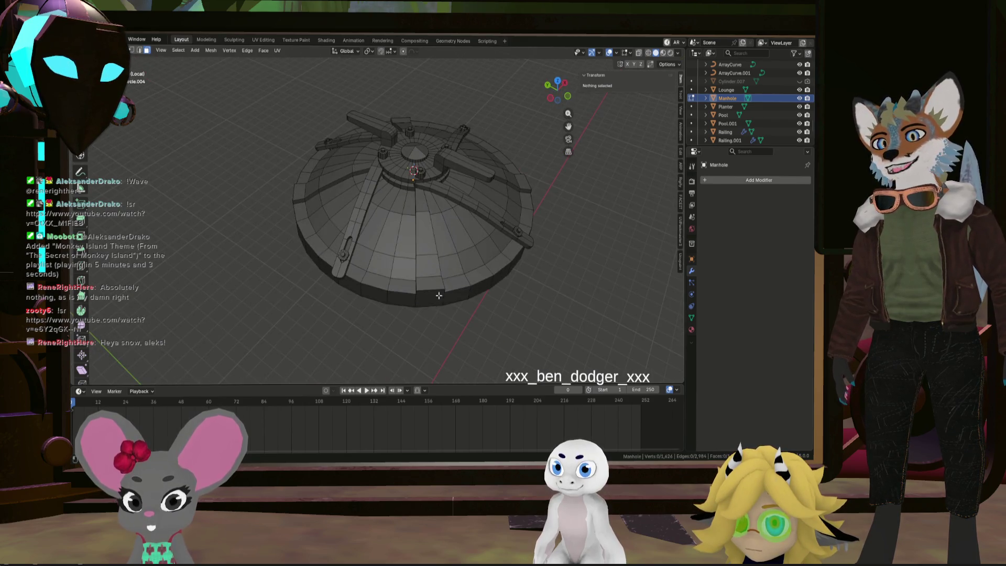
mouse_move(490, 273)
middle_down()
mouse_move(414, 269)
mouse_move(439, 258)
mouse_move(352, 249)
middle_up()
shift+click(438, 270)
mouse_move(442, 247)
middle_down()
mouse_move(476, 232)
mouse_move(442, 192)
mouse_move(430, 204)
mouse_move(451, 215)
mouse_move(410, 207)
mouse_move(450, 265)
middle_up()
shift+click(477, 231)
shift+click(456, 216)
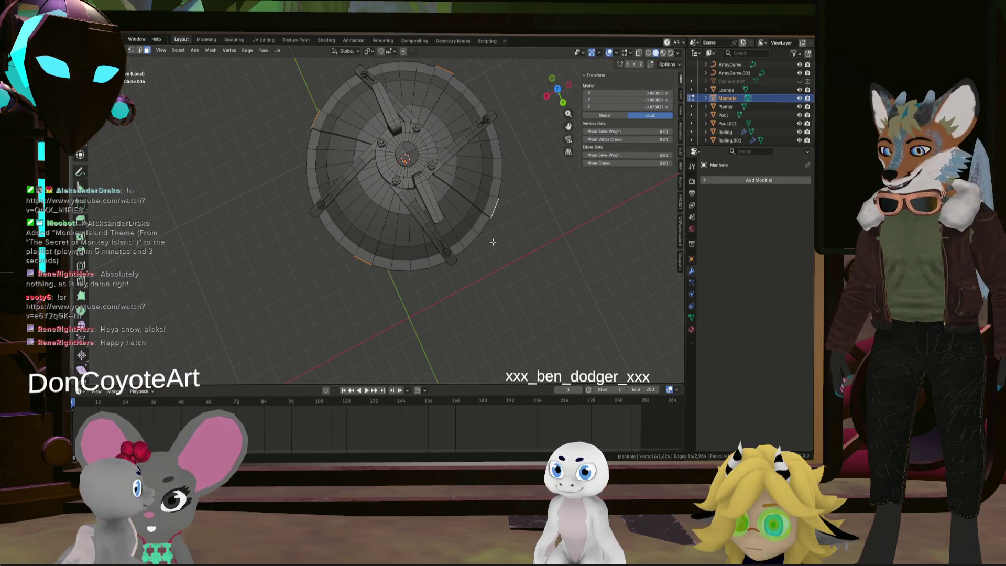
Extrude the four rim faces outward along their normals into small tabs
key(alt+e)
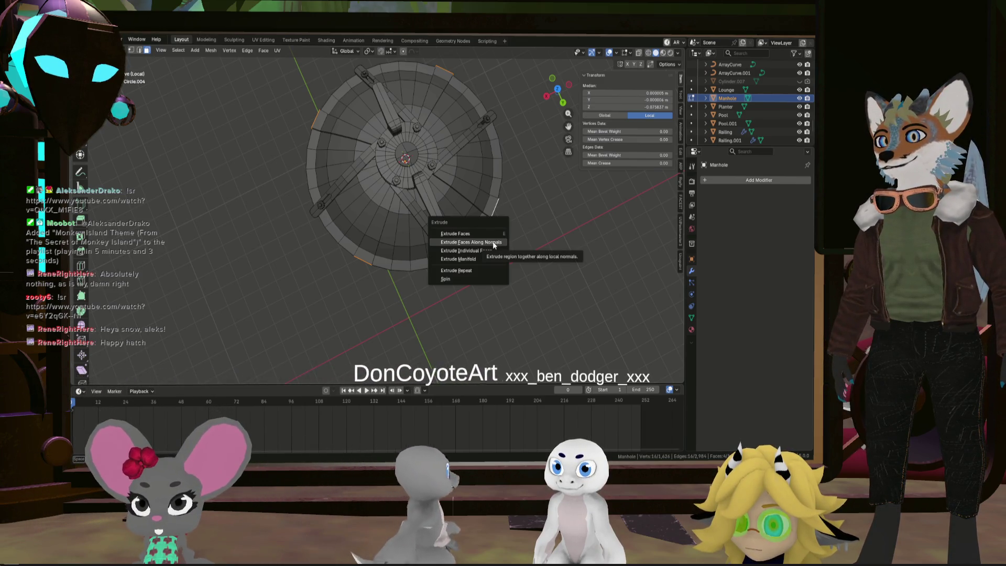
click(495, 242)
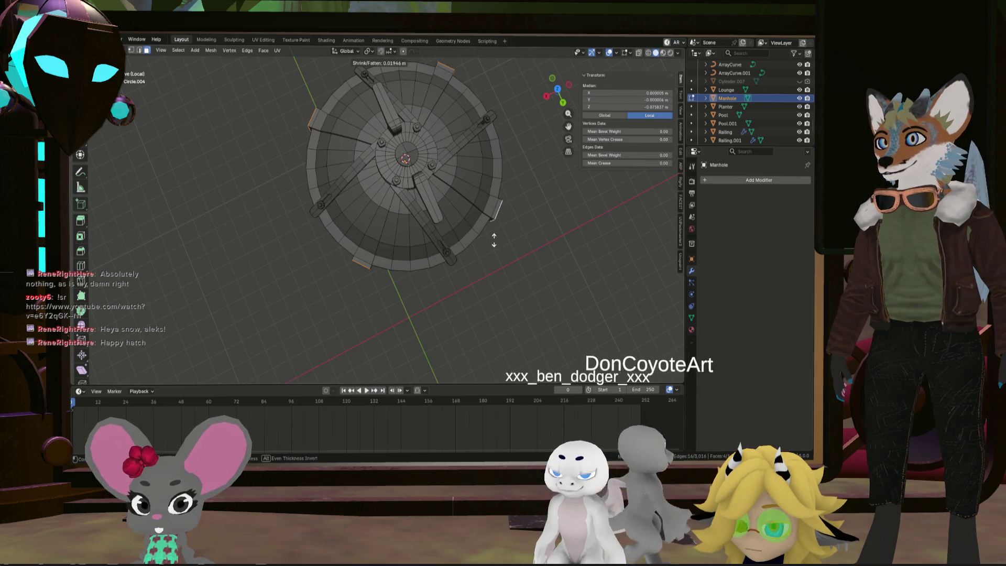
click(494, 240)
mouse_move(494, 240)
middle_down()
mouse_move(515, 209)
mouse_move(355, 210)
middle_up()
key(alt+a)
Select the tabs' top edges and round them with a four-segment bevel
scroll(354, 209, up, 6)
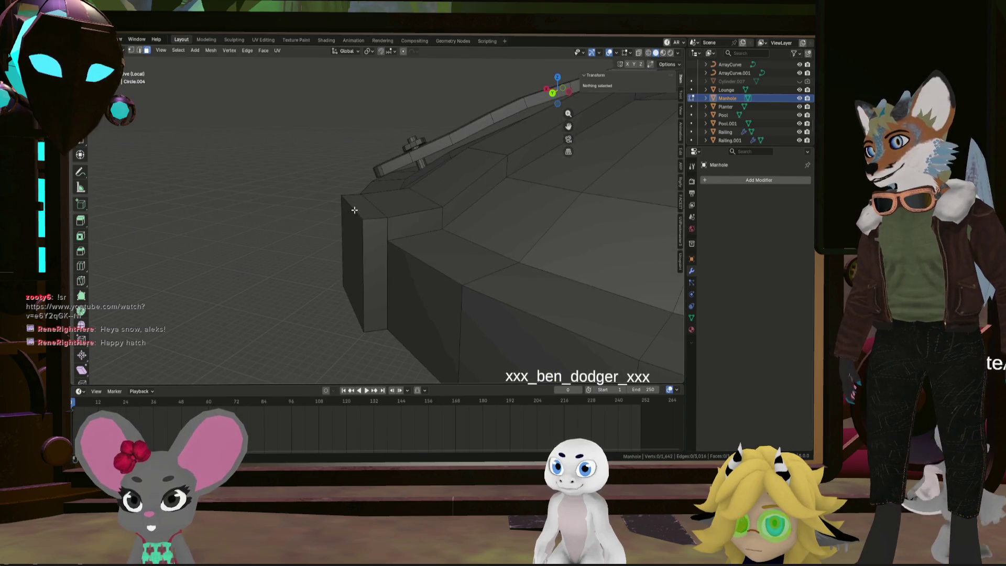
alt+click(354, 210)
click(354, 209)
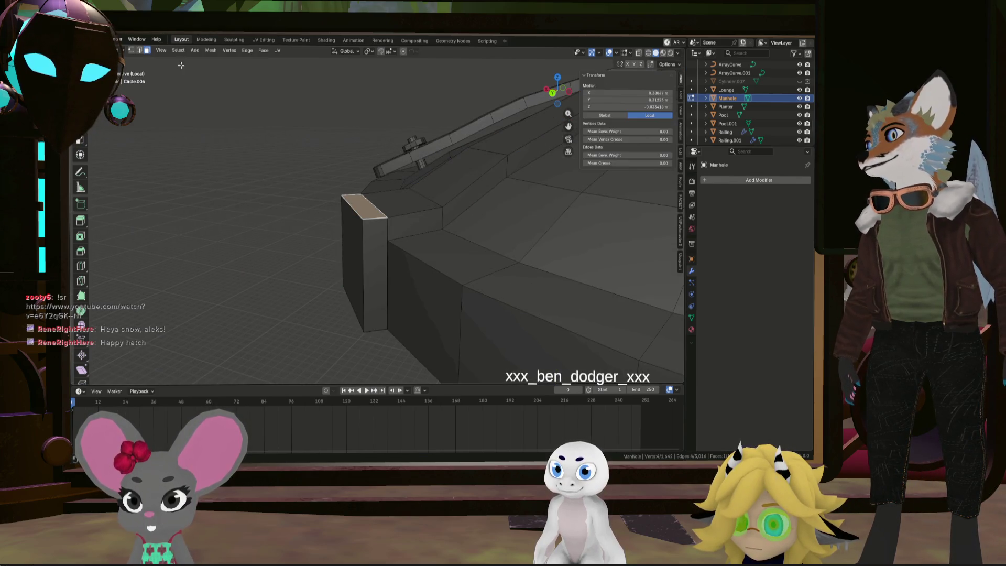
shift+click(139, 51)
middle_drag(374, 204, 289, 199)
scroll(289, 199, up, 4)
middle_drag(224, 183, 451, 211)
scroll(400, 236, up, 2)
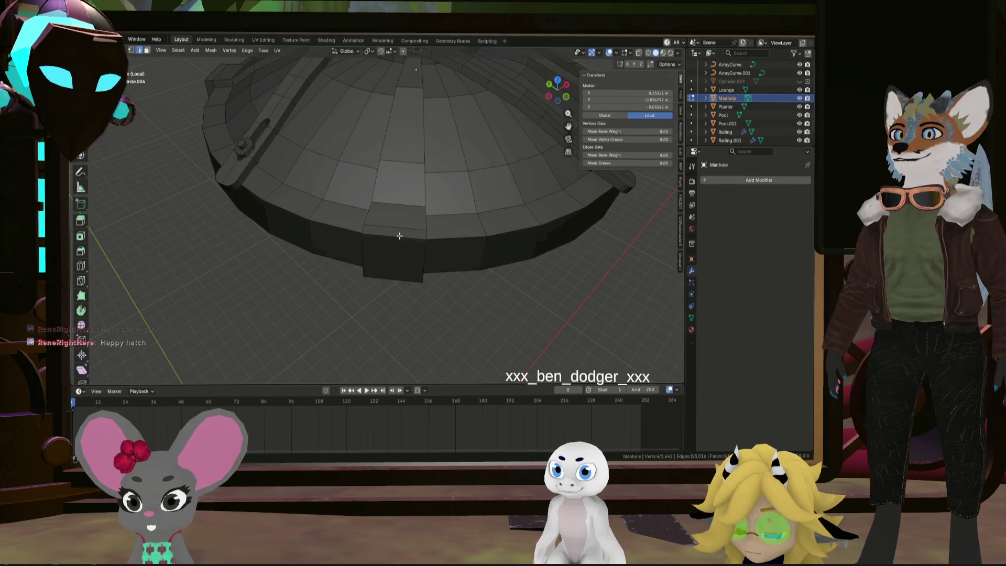
mouse_move(294, 211)
middle_down()
mouse_move(377, 223)
mouse_move(462, 274)
middle_up()
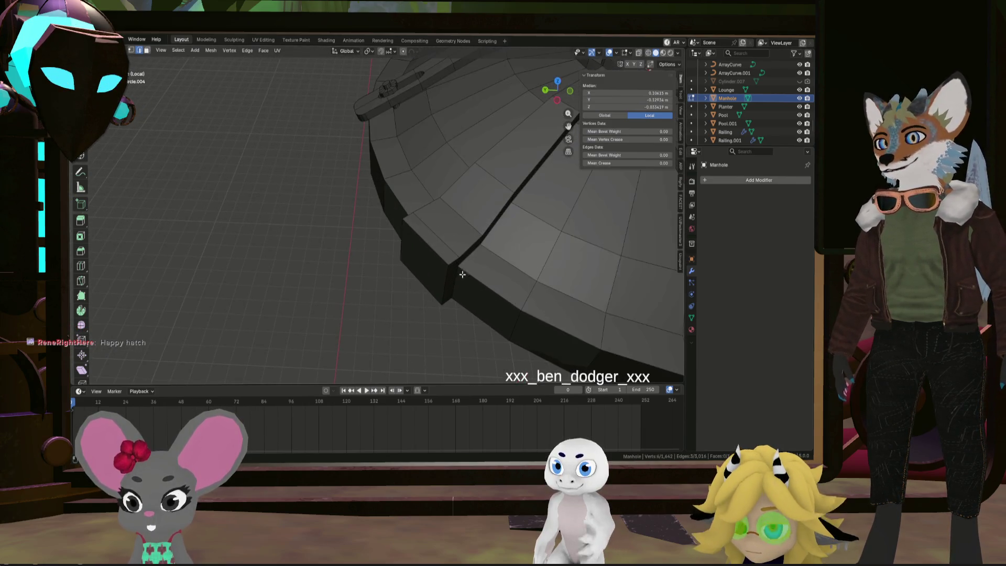
middle_drag(355, 261, 433, 269)
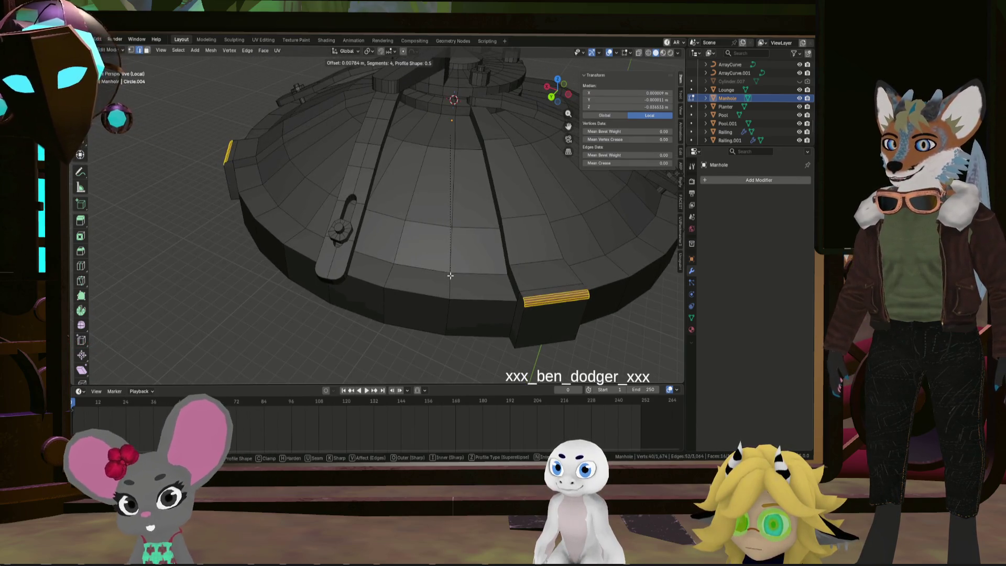
click(450, 280)
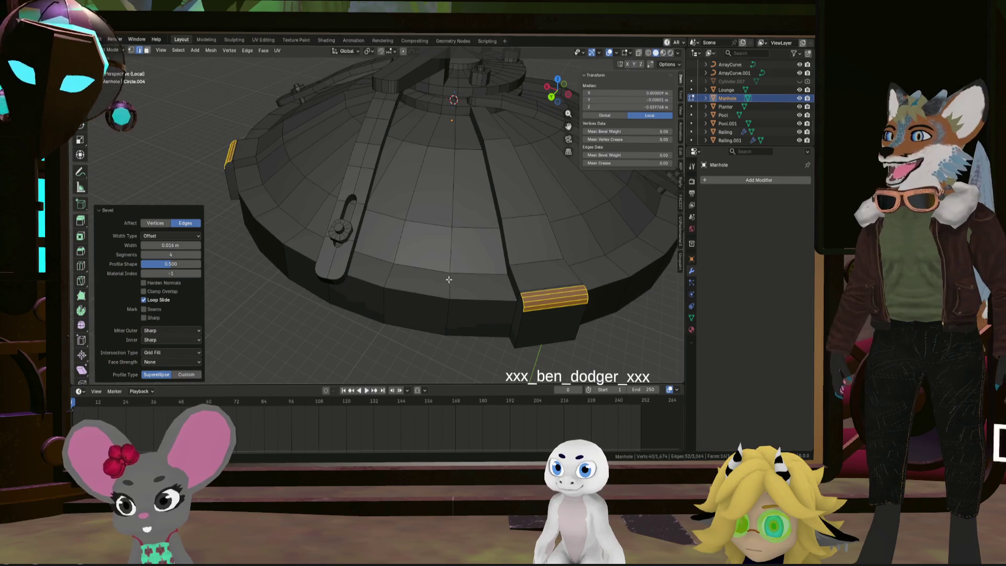
scroll(466, 289, down, 5)
click(601, 287)
middle_drag(601, 287, 515, 286)
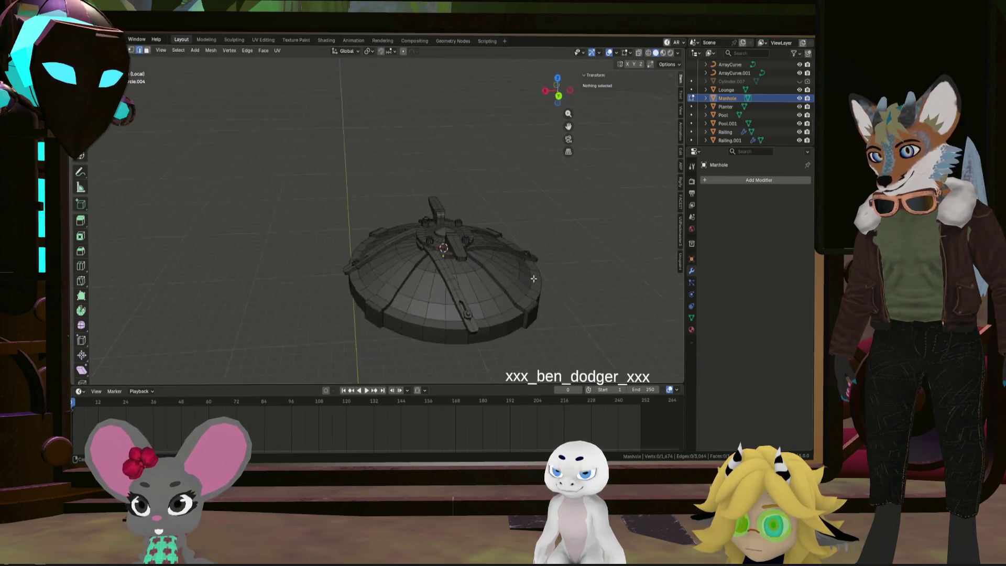
Orbit around the manhole to inspect the octagonal post on the central ring
middle_drag(563, 269, 576, 265)
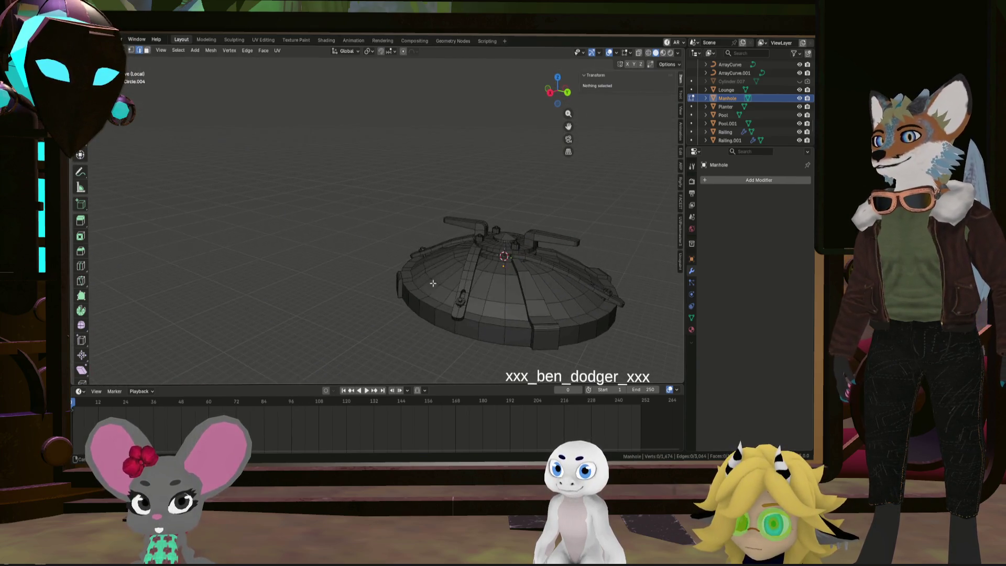
mouse_move(529, 294)
middle_down()
mouse_move(553, 296)
mouse_move(516, 297)
mouse_move(527, 292)
middle_up()
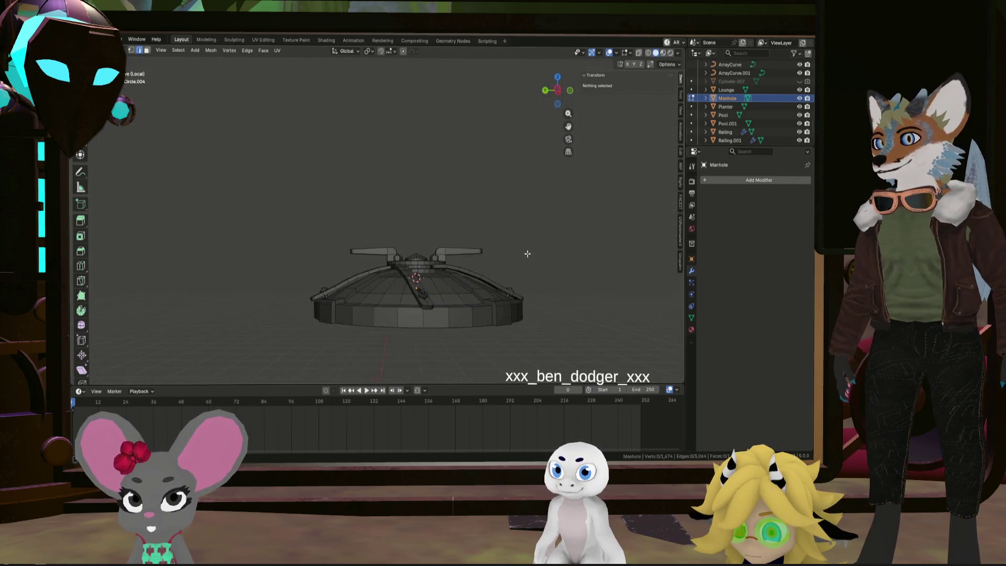
middle_drag(615, 257, 498, 291)
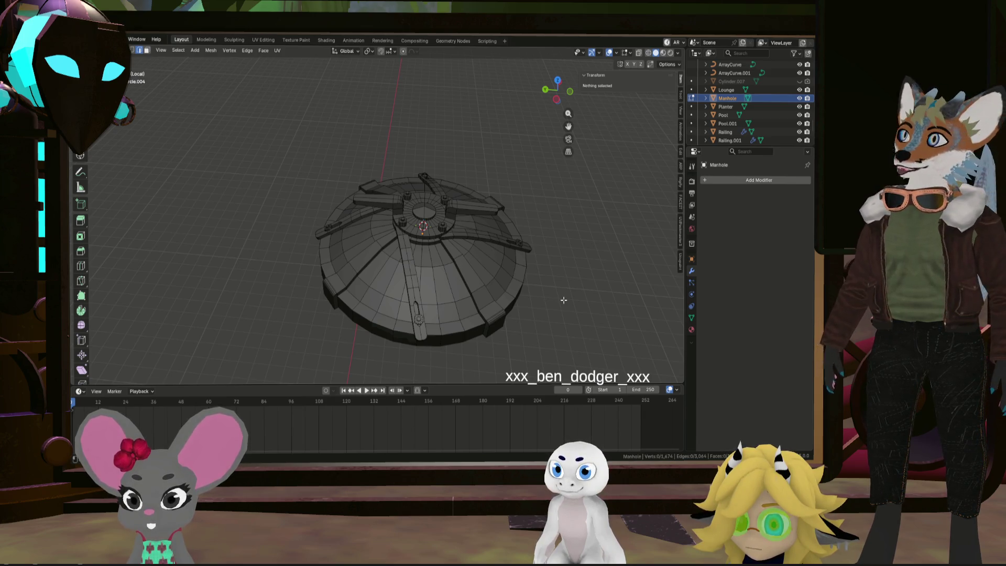
mouse_move(531, 292)
middle_down()
mouse_move(530, 301)
mouse_move(532, 276)
middle_up()
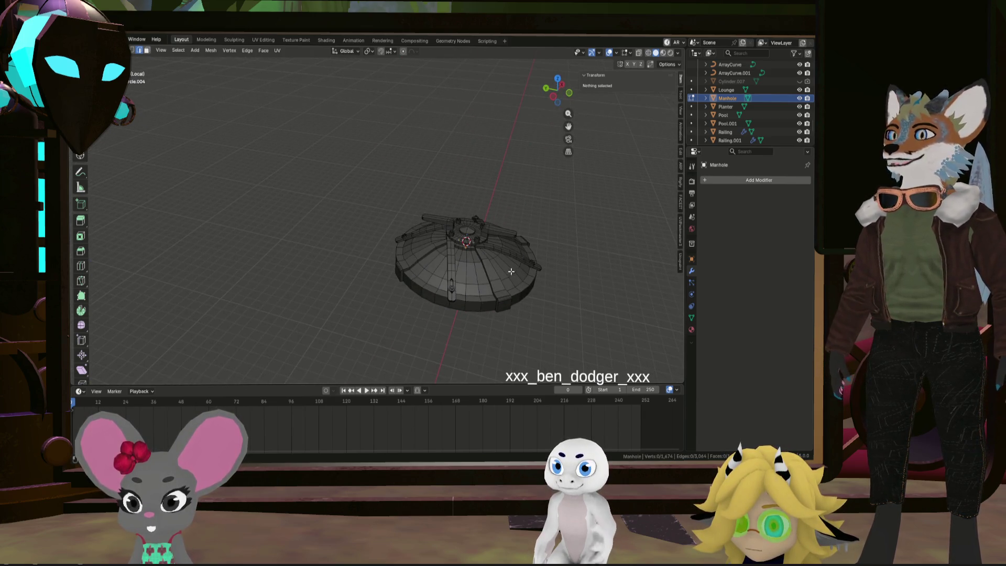
scroll(499, 288, up, 5)
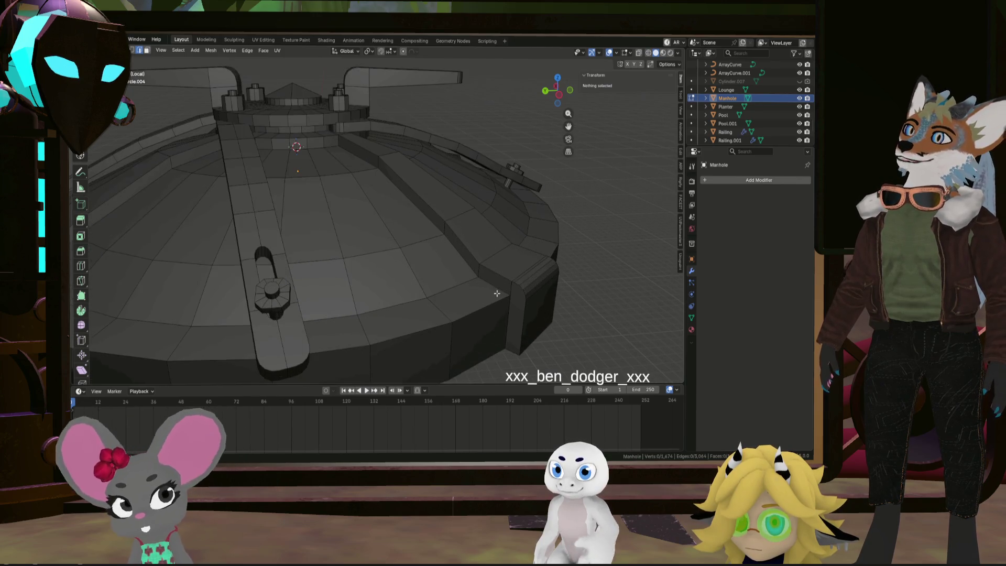
middle_drag(495, 289, 496, 306)
scroll(491, 303, down, 6)
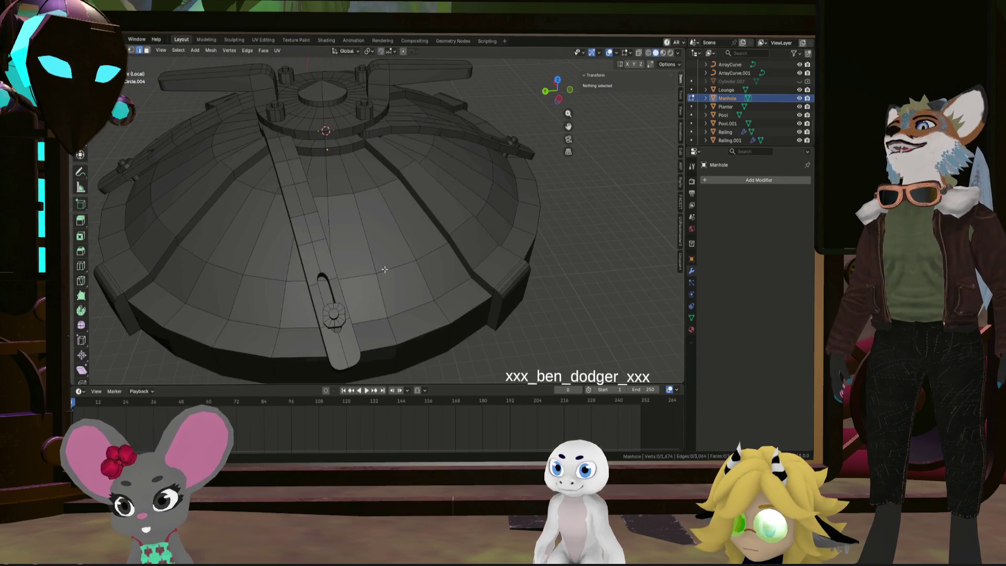
middle_drag(496, 240, 471, 253)
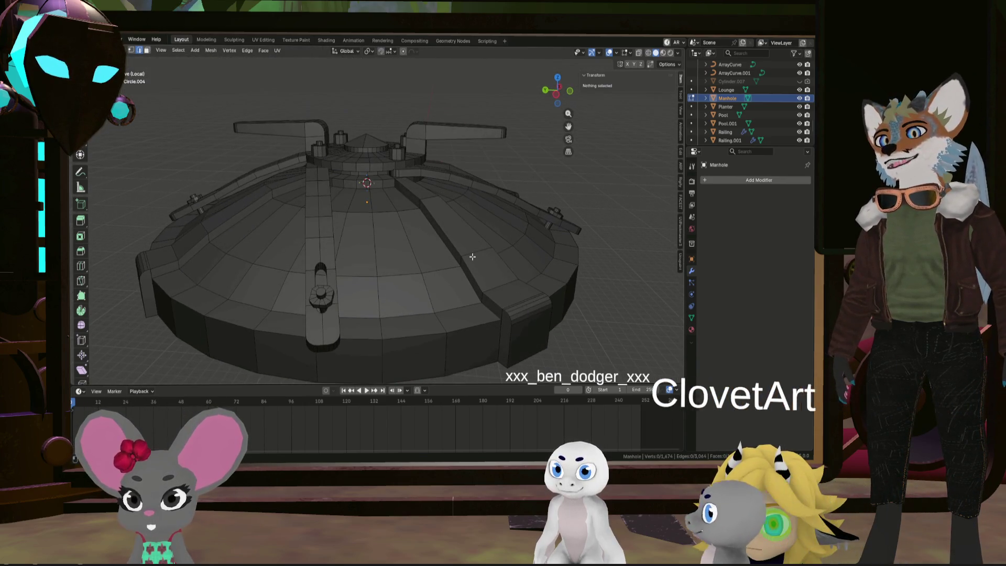
Select the post's base edge loop and bring up the Edge context menu
click(475, 253)
click(448, 234)
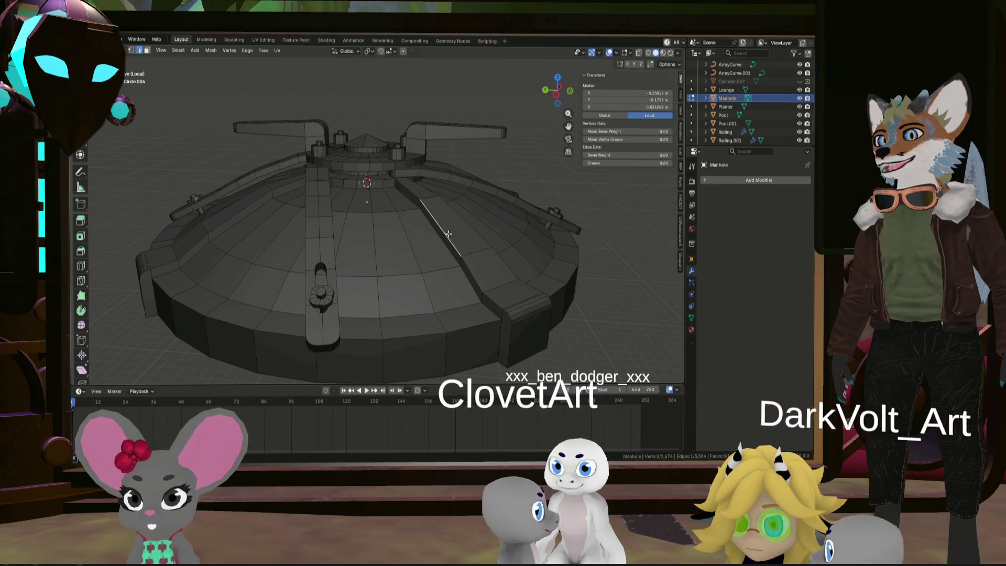
mouse_move(444, 212)
middle_down()
mouse_move(435, 252)
mouse_move(428, 221)
mouse_move(449, 250)
middle_up()
scroll(404, 223, up, 4)
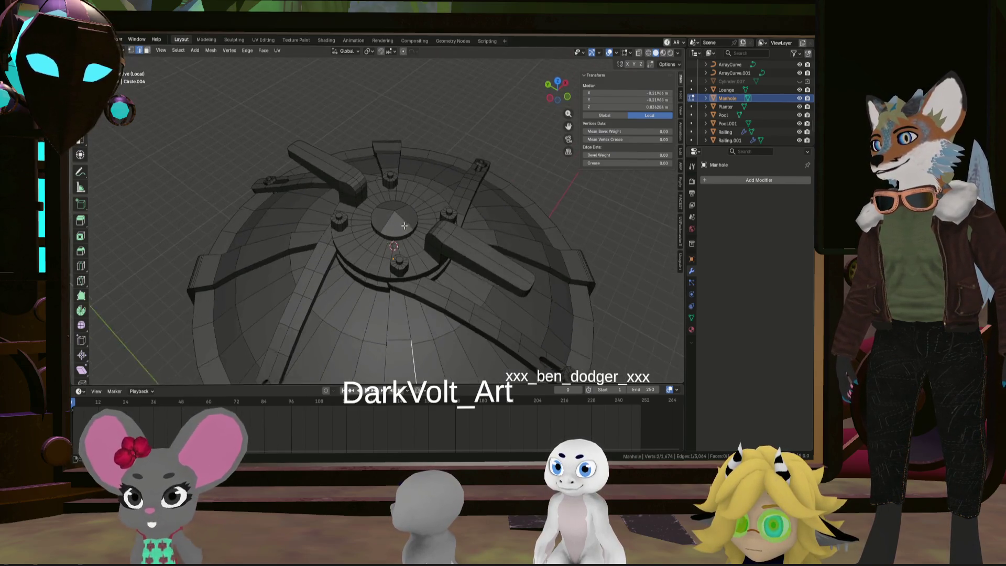
mouse_move(416, 260)
middle_down()
mouse_move(378, 256)
mouse_move(385, 247)
middle_up()
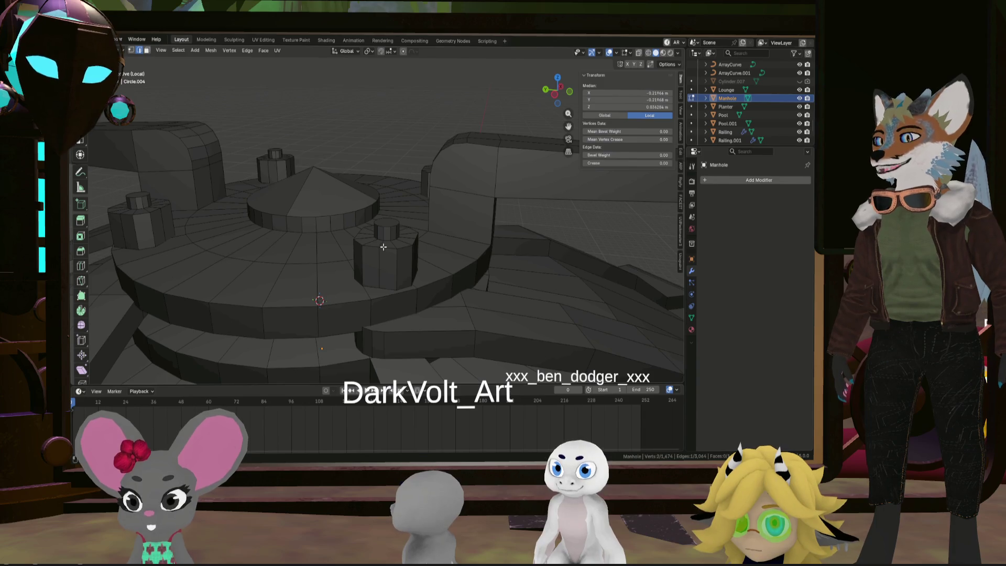
mouse_move(384, 247)
middle_down()
mouse_move(387, 275)
mouse_move(399, 278)
middle_up()
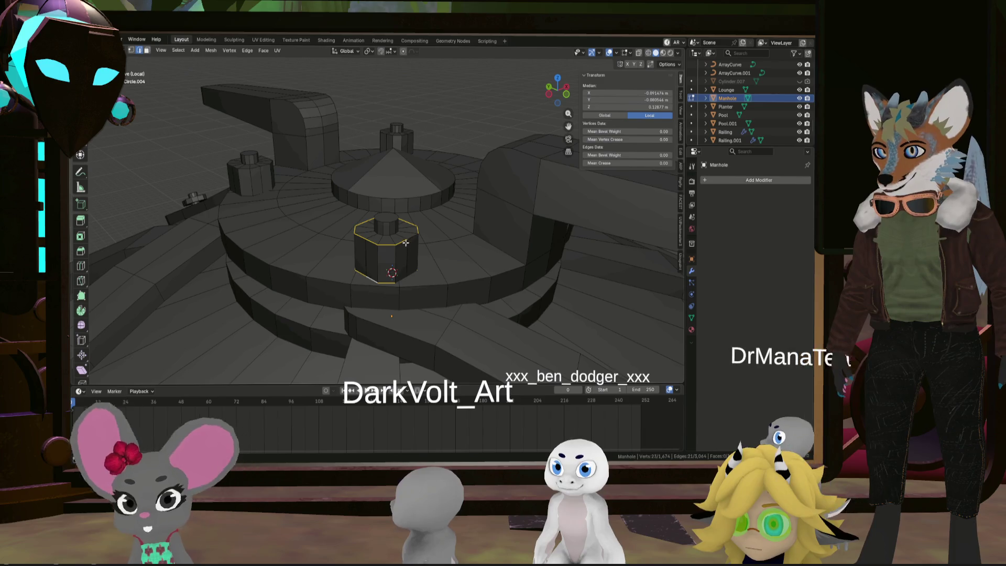
mouse_move(409, 246)
middle_down()
mouse_move(403, 271)
mouse_move(415, 252)
middle_up()
scroll(417, 262, down, 4)
scroll(404, 249, down, 3)
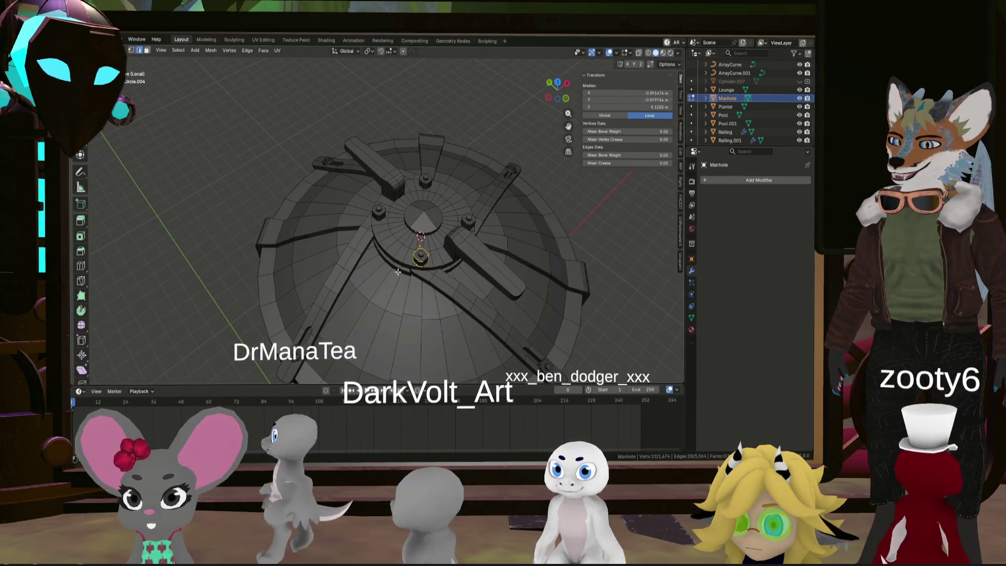
scroll(398, 246, up, 8)
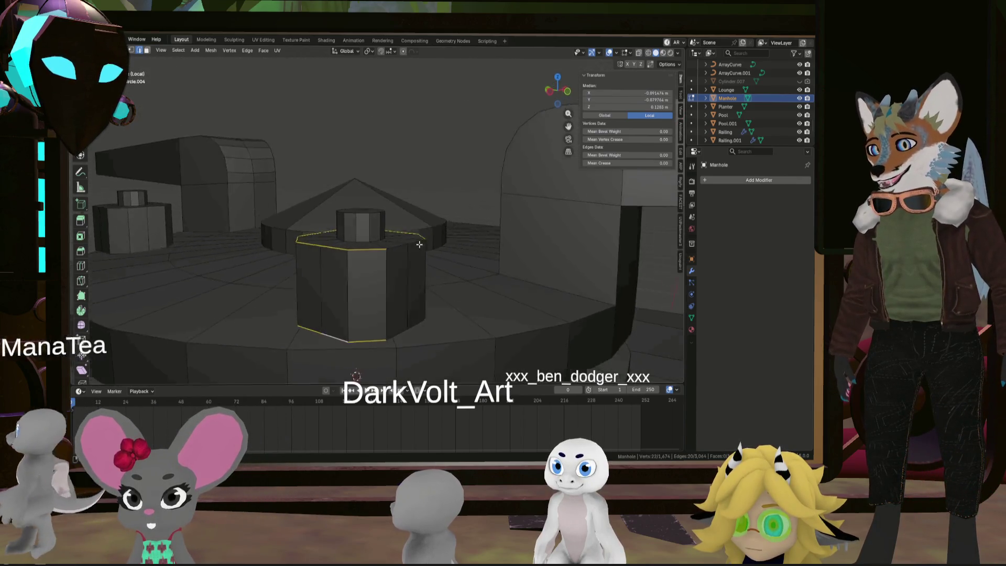
mouse_move(388, 259)
shift+middle_down()
mouse_move(436, 258)
mouse_move(483, 278)
mouse_move(413, 263)
mouse_move(485, 225)
mouse_move(346, 257)
mouse_move(408, 236)
mouse_move(423, 251)
mouse_move(386, 284)
shift+middle_up()
scroll(482, 278, down, 3)
right_click(439, 259)
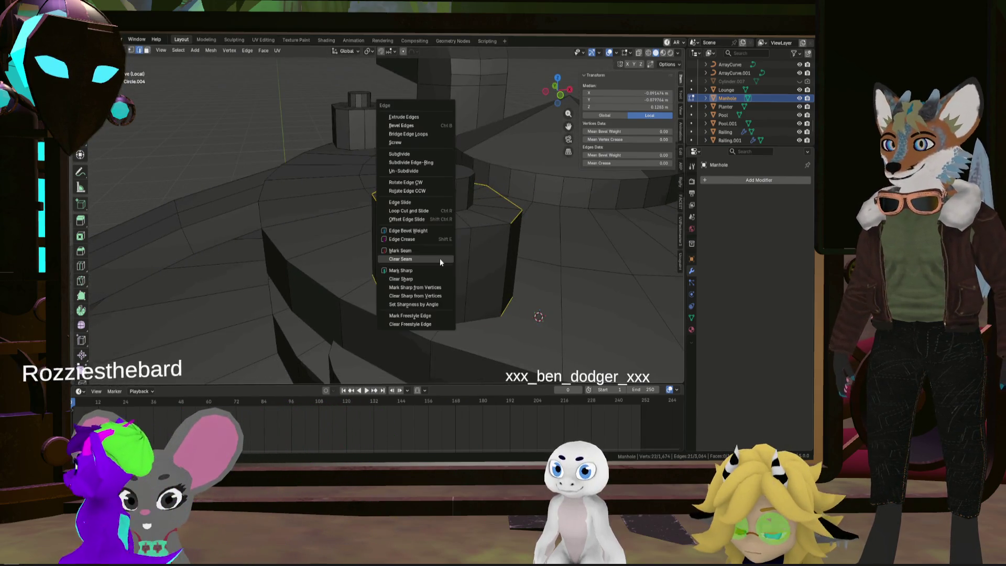
Select a vertical cap edge and extend the selection along the cap's lower ring
mouse_move(438, 249)
middle_down()
mouse_move(472, 246)
mouse_move(441, 179)
mouse_move(463, 187)
middle_up()
click(460, 183)
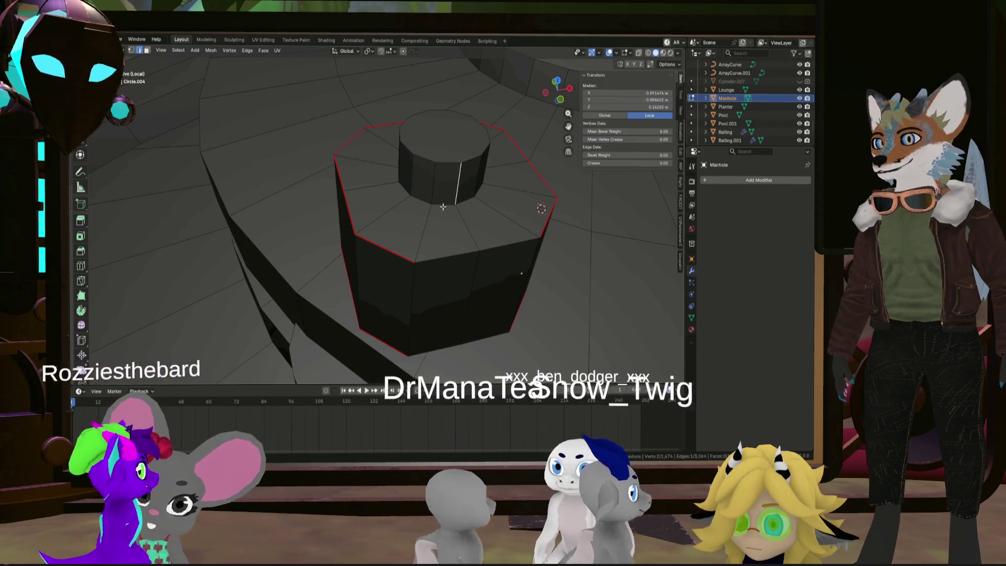
mouse_move(459, 182)
middle_down()
mouse_move(441, 197)
mouse_move(466, 183)
mouse_move(453, 166)
middle_up()
ctrl+click(435, 199)
right_click(435, 200)
key(Escape)
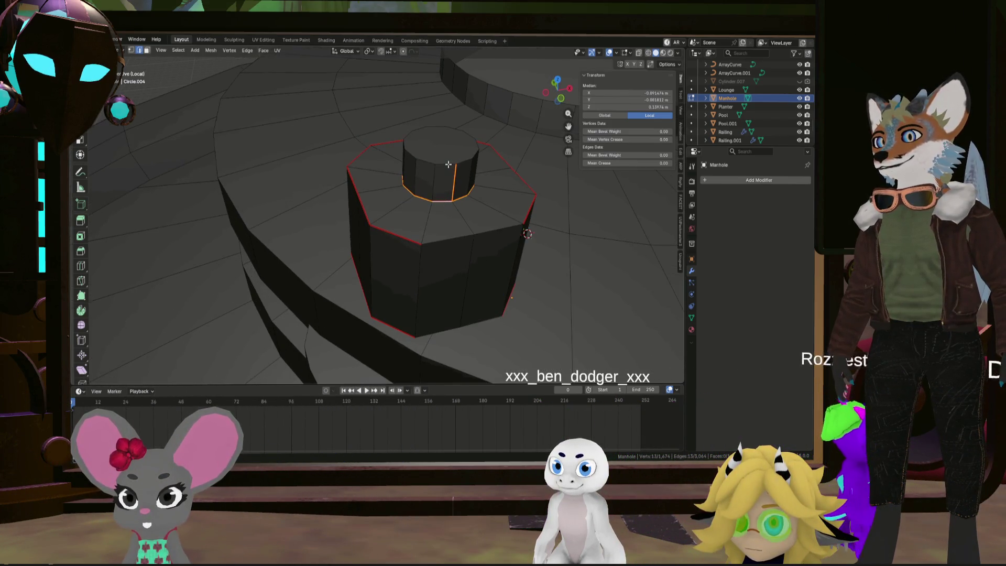
Select the cap's top edge ring and mark it as a UV seam
ctrl+click(459, 163)
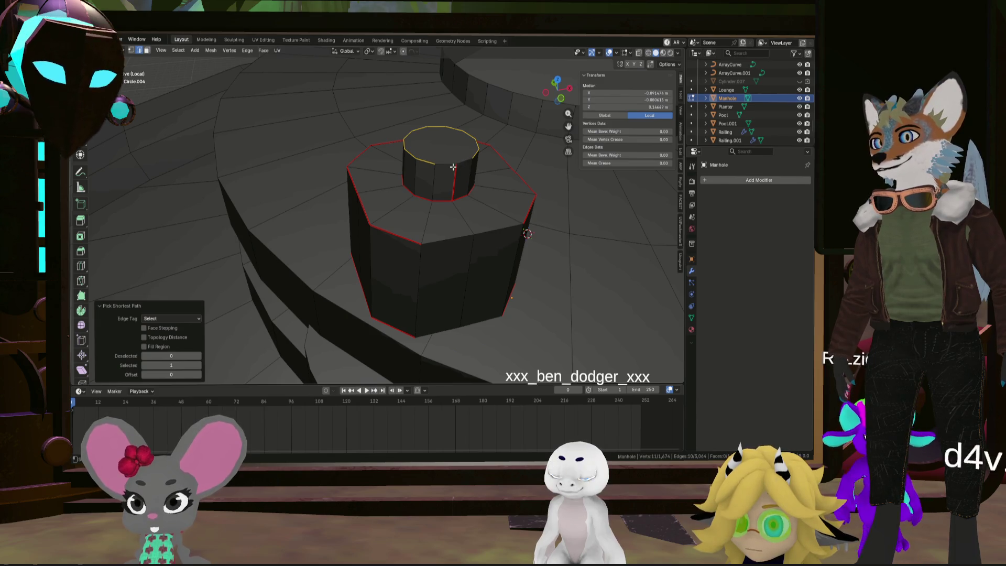
shift+click(445, 164)
right_click(495, 169)
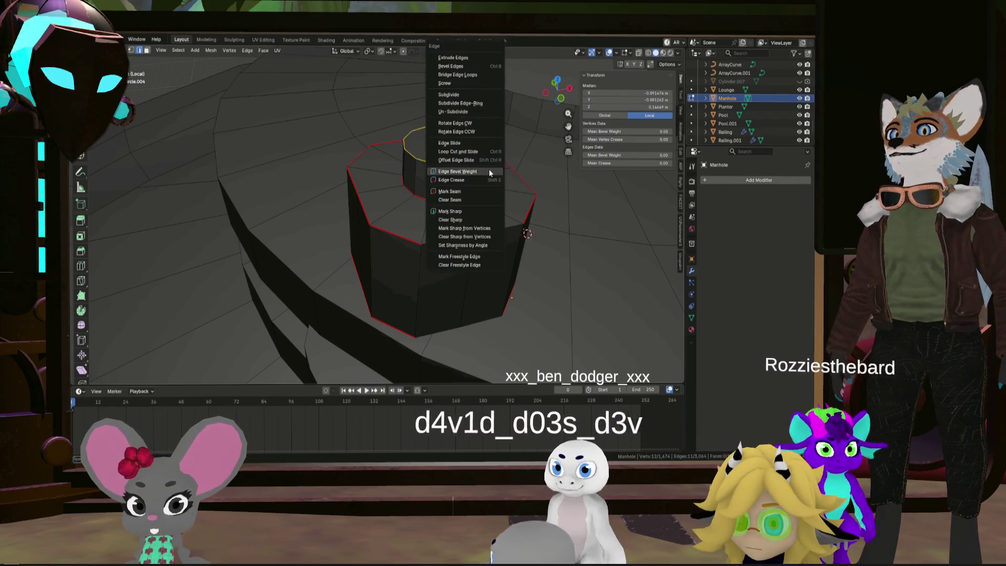
click(489, 169)
click(489, 168)
right_click(490, 168)
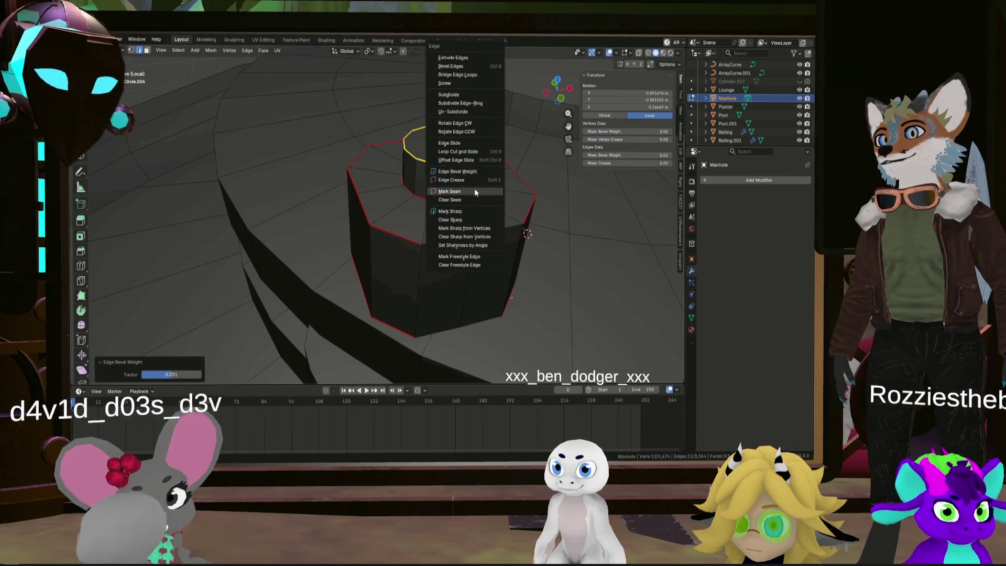
click(474, 187)
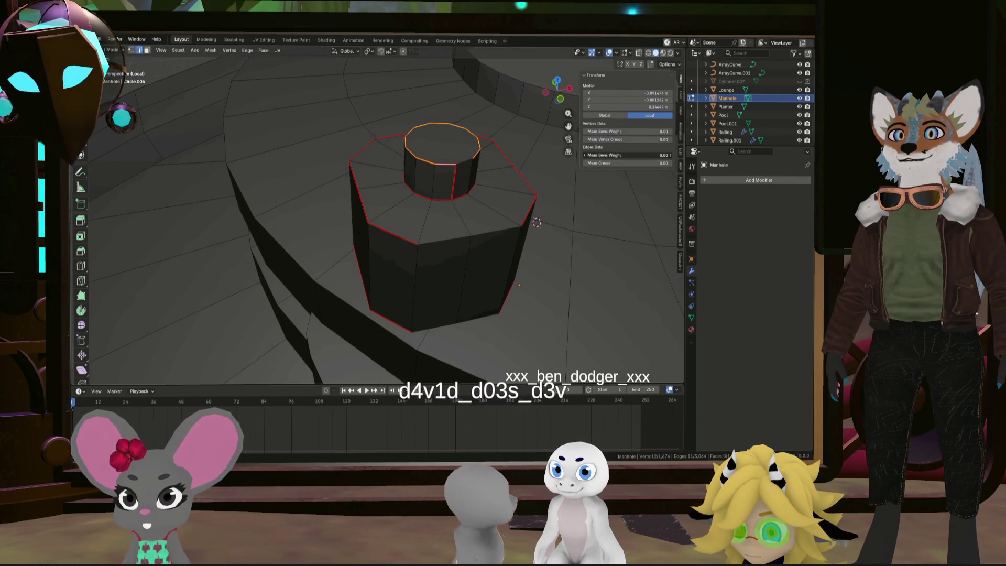
mouse_move(499, 213)
middle_down()
mouse_move(451, 207)
mouse_move(464, 144)
mouse_move(452, 214)
mouse_move(466, 196)
mouse_move(426, 265)
mouse_move(471, 258)
mouse_move(466, 282)
mouse_move(377, 230)
mouse_move(412, 232)
middle_up()
Lower the post's base loop along Z, then mark a vertical side edge as a seam
alt+click(351, 119)
mouse_move(373, 139)
middle_down()
mouse_move(406, 213)
mouse_move(407, 240)
mouse_move(460, 279)
mouse_move(322, 146)
mouse_move(399, 172)
middle_up()
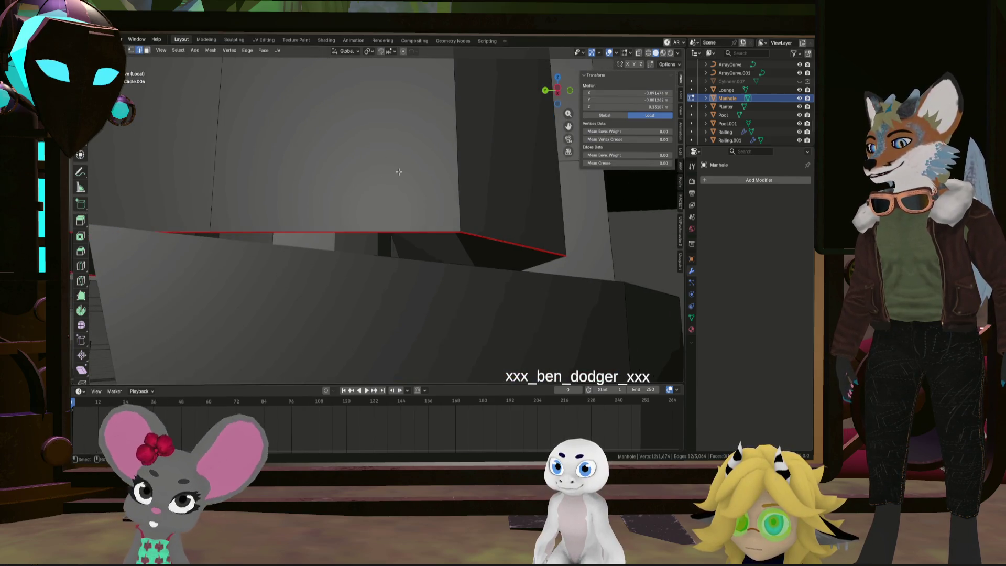
click(393, 351)
mouse_move(393, 348)
middle_down()
mouse_move(413, 303)
mouse_move(441, 291)
mouse_move(349, 295)
mouse_move(443, 270)
mouse_move(412, 261)
mouse_move(469, 275)
middle_up()
key(ctrl+e)
click(448, 271)
scroll(460, 276, up, 2)
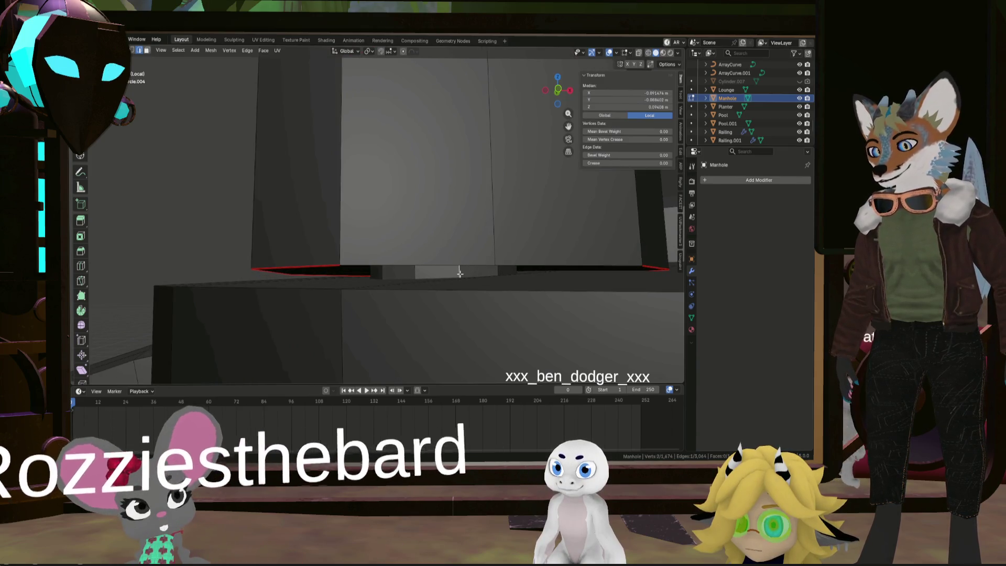
right_click(460, 273)
click(460, 272)
mouse_move(460, 272)
middle_down()
mouse_move(475, 291)
mouse_move(470, 119)
mouse_move(400, 89)
mouse_move(408, 322)
middle_up()
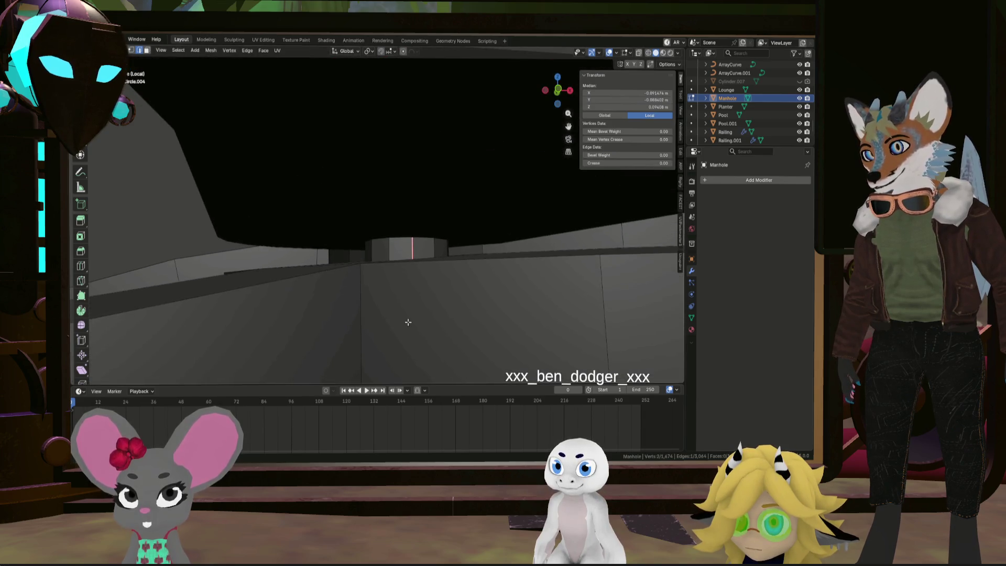
Delete the cylinder's bottom face in face select mode
mouse_move(483, 364)
middle_down()
mouse_move(344, 227)
mouse_move(352, 260)
mouse_move(438, 283)
mouse_move(275, 229)
middle_up()
scroll(389, 220, up, 2)
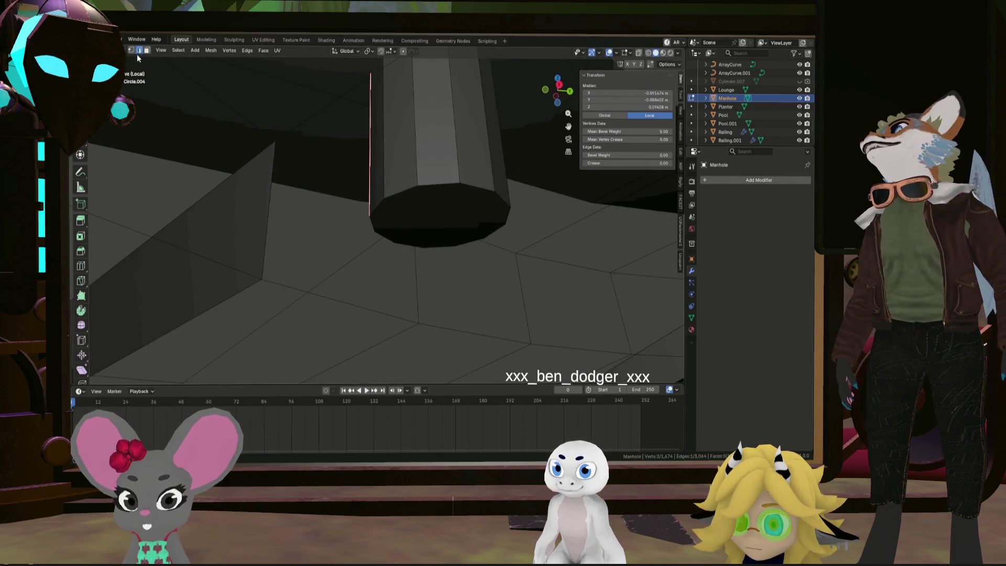
click(147, 50)
click(449, 218)
key(x)
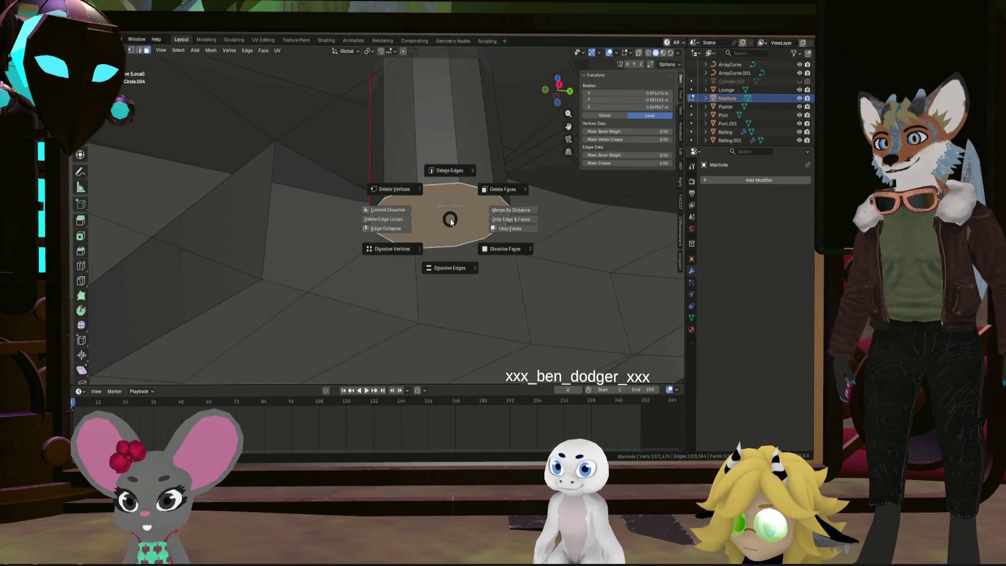
click(471, 211)
mouse_move(470, 210)
middle_down()
mouse_move(462, 213)
mouse_move(483, 248)
middle_up()
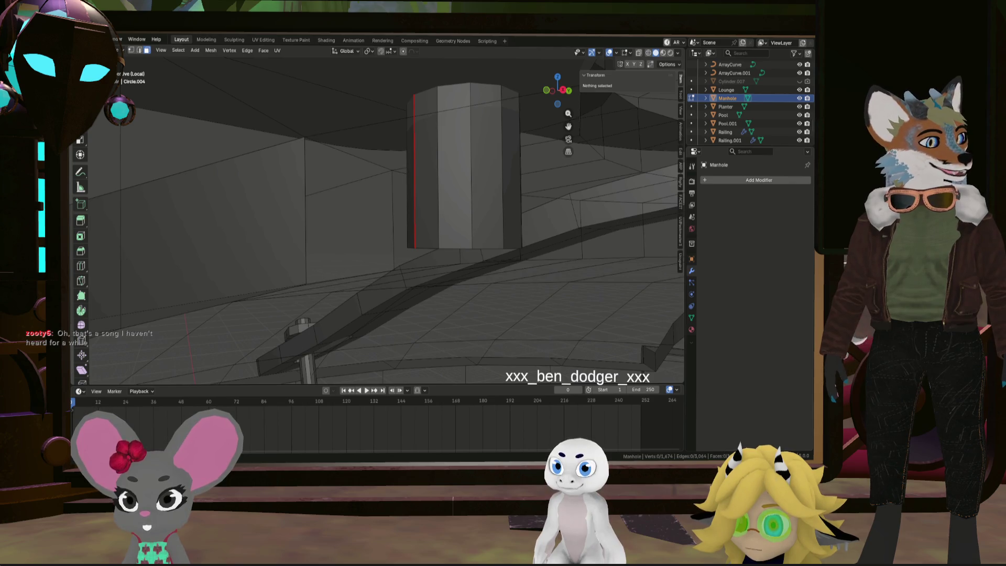
mouse_move(556, 269)
middle_down()
mouse_move(606, 265)
mouse_move(490, 241)
mouse_move(437, 249)
mouse_move(443, 235)
mouse_move(480, 271)
middle_up()
Orbit to the curved wall, pick a face there and switch to edge select mode
scroll(604, 270, down, 5)
mouse_move(401, 237)
middle_down()
mouse_move(411, 231)
mouse_move(371, 202)
mouse_move(403, 202)
middle_up()
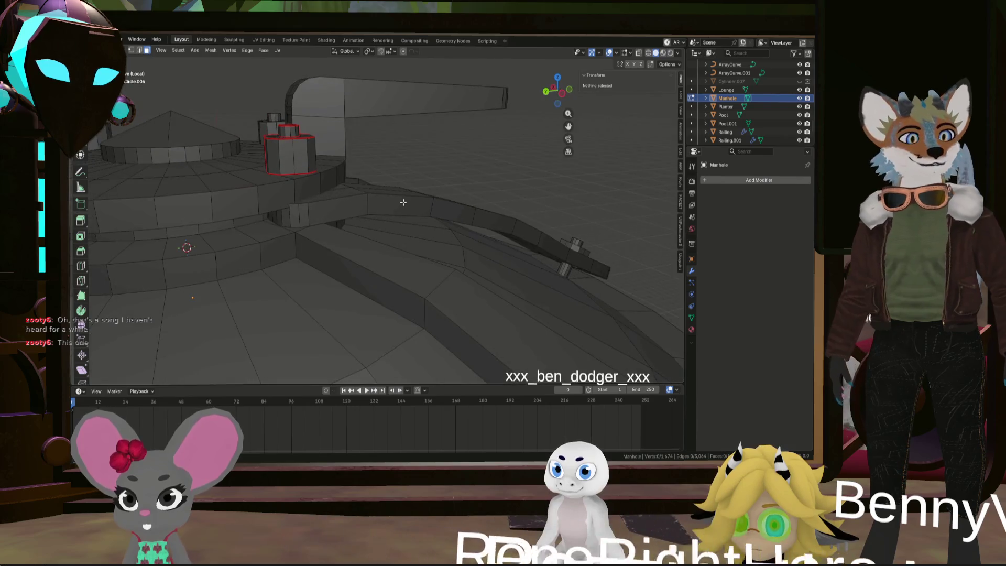
scroll(305, 203, up, 4)
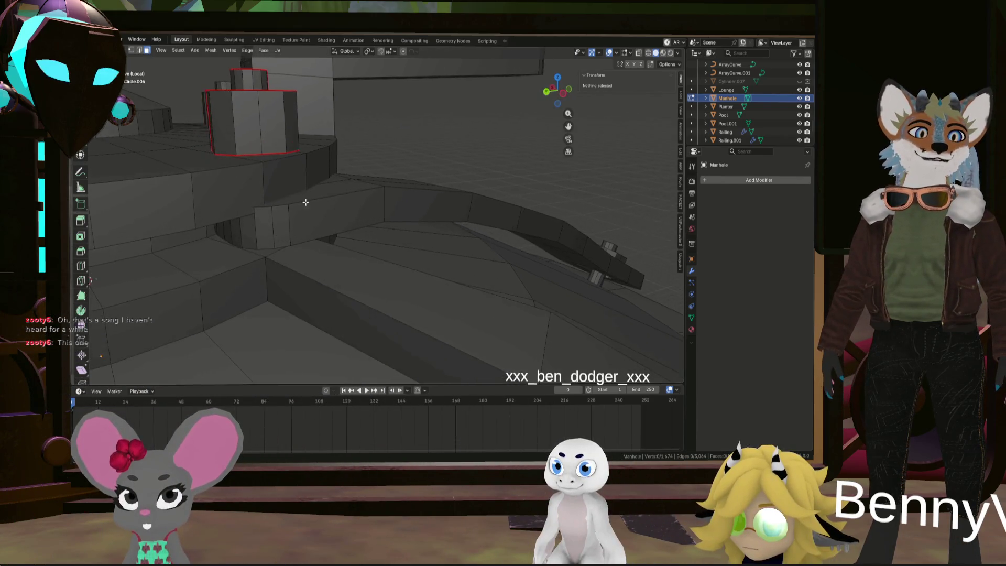
middle_drag(306, 202, 321, 202)
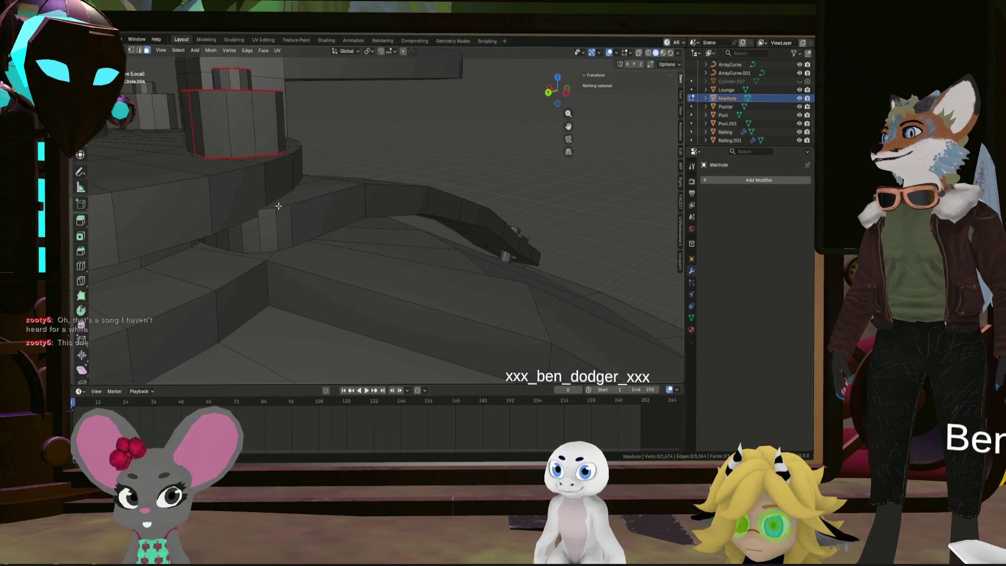
scroll(278, 206, up, 8)
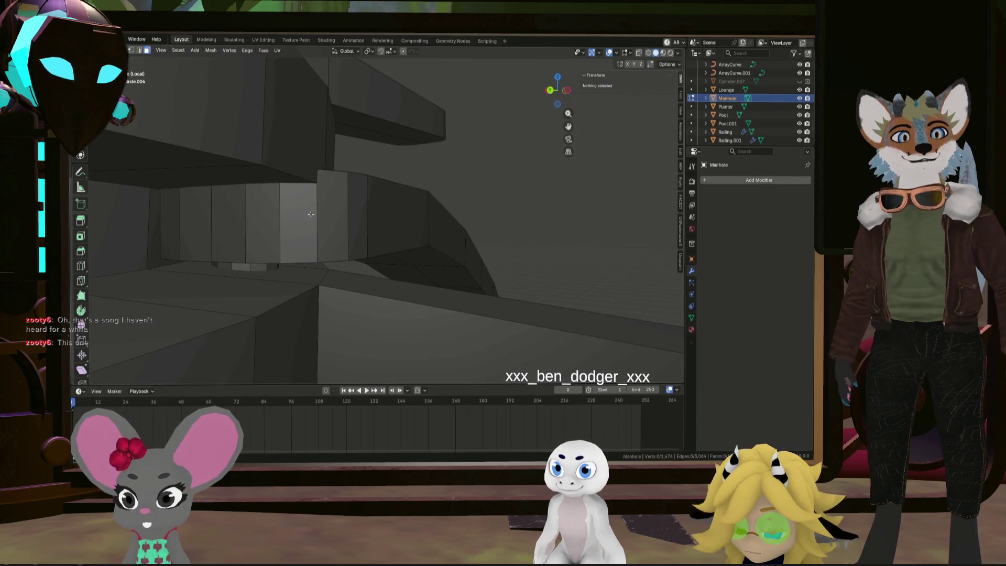
middle_drag(311, 214, 407, 224)
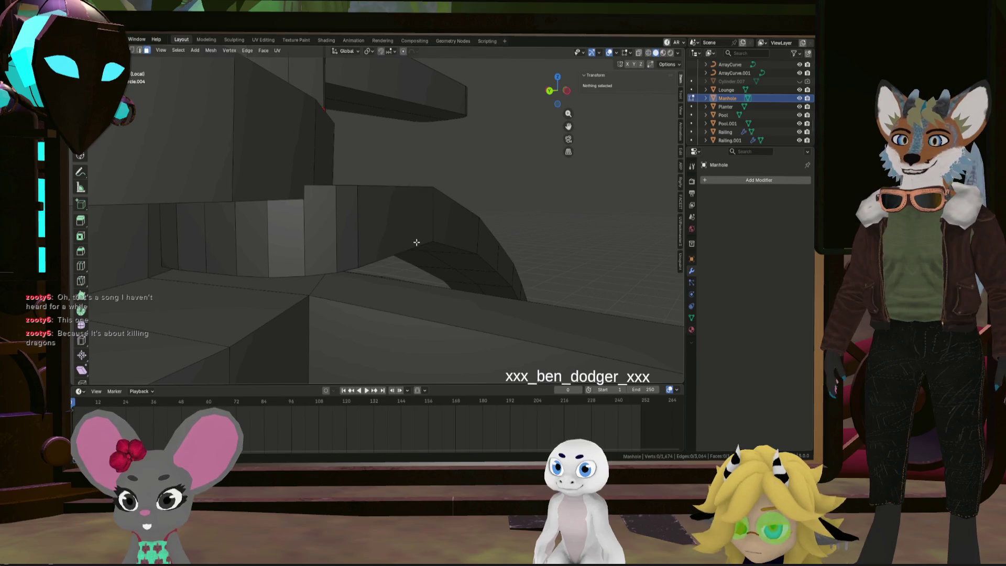
click(417, 242)
click(139, 50)
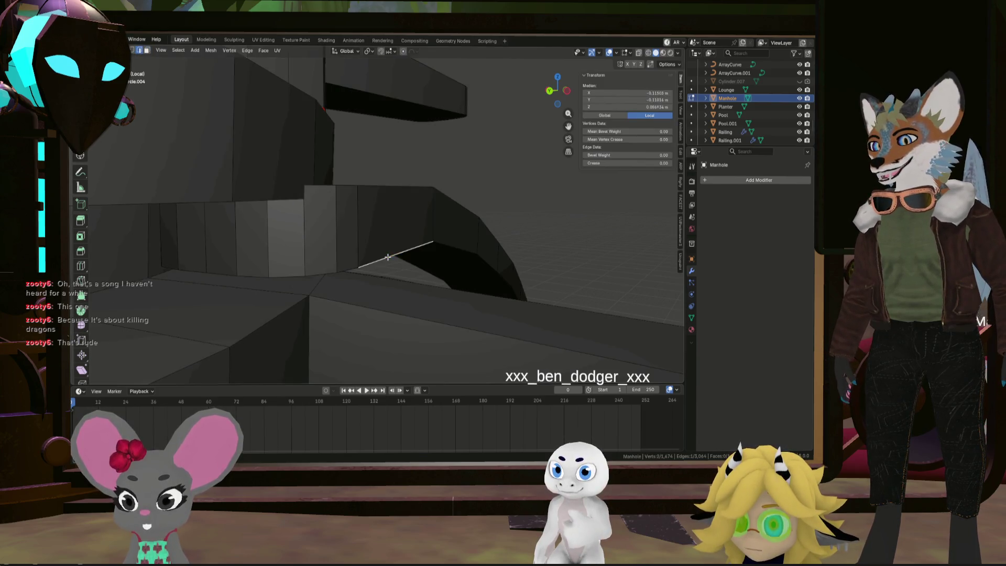
Mark the selected edge loop at the railing's base as a UV seam
mouse_move(455, 245)
middle_down()
mouse_move(472, 266)
mouse_move(353, 236)
mouse_move(427, 249)
mouse_move(512, 289)
mouse_move(461, 309)
mouse_move(569, 298)
mouse_move(513, 292)
mouse_move(481, 265)
mouse_move(424, 263)
mouse_move(400, 241)
mouse_move(414, 235)
middle_up()
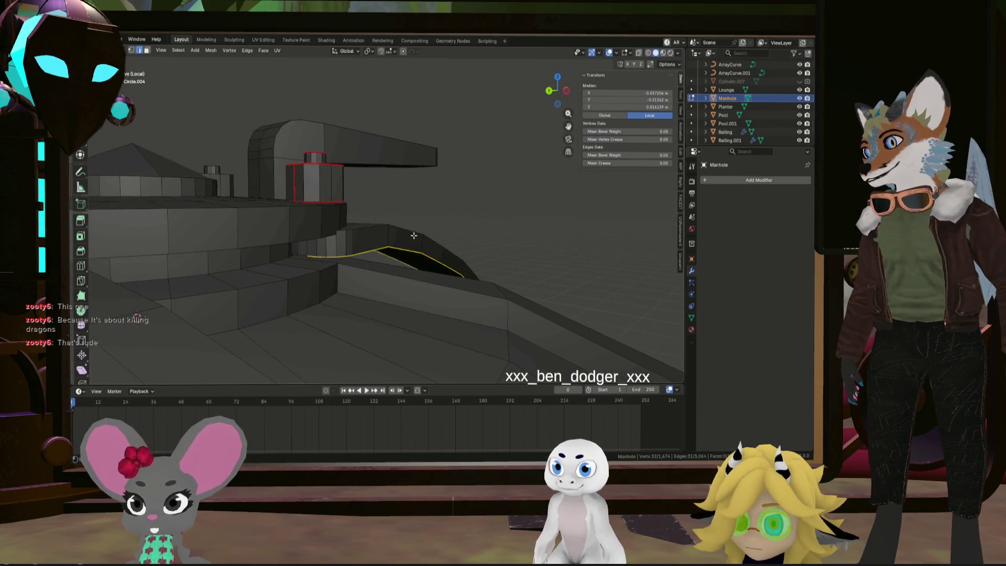
scroll(288, 252, up, 6)
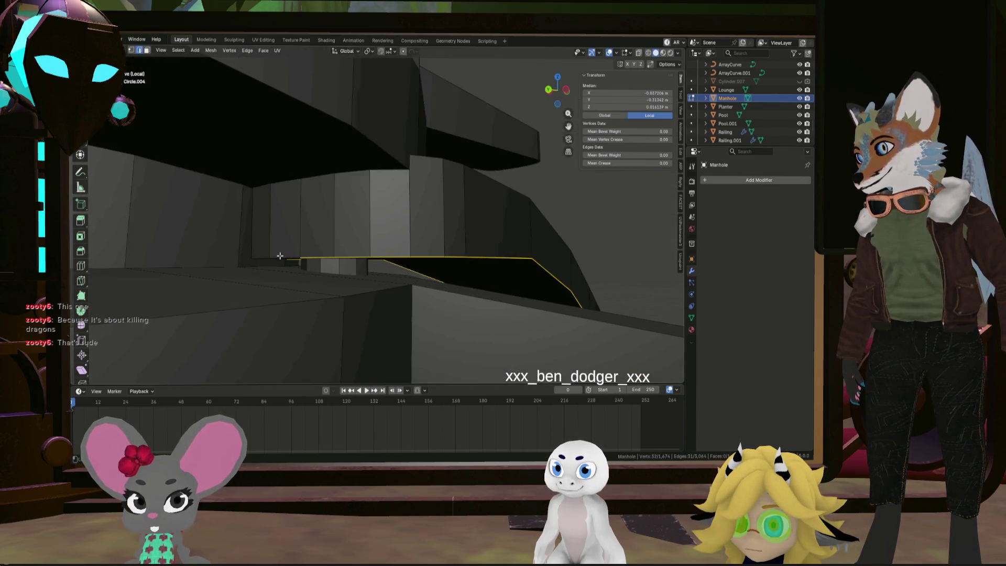
scroll(325, 257, down, 6)
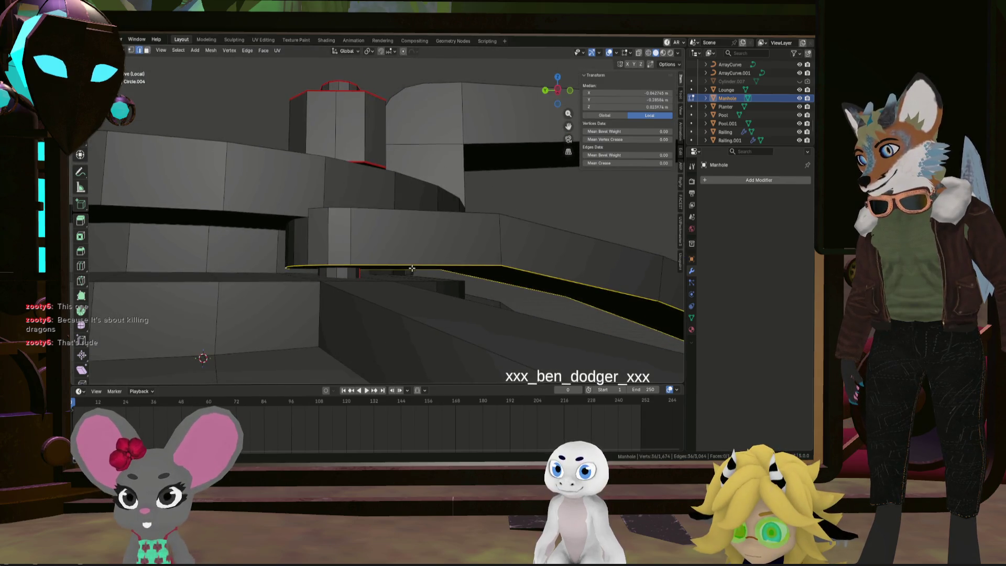
middle_drag(425, 272, 439, 276)
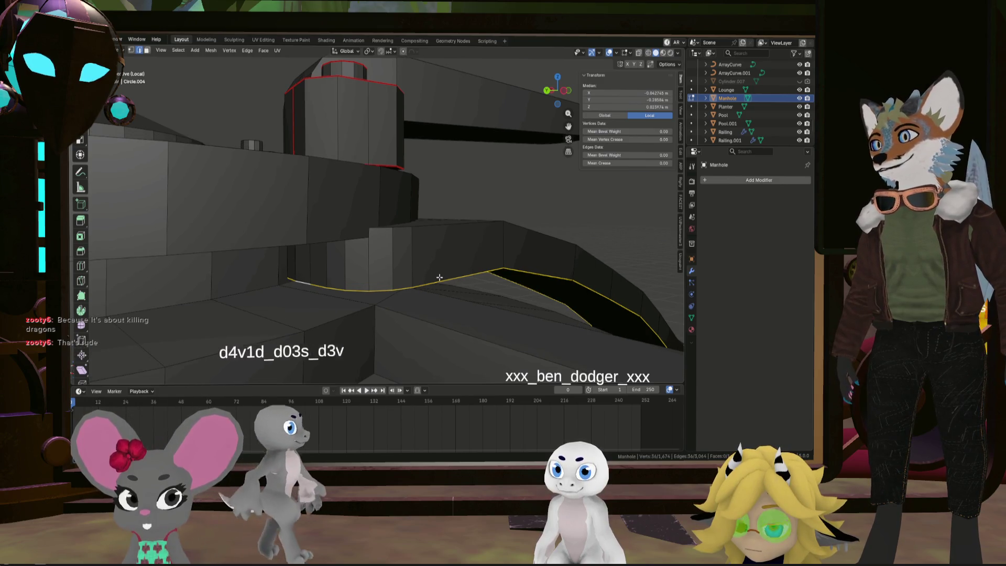
key(ctrl+e)
click(444, 278)
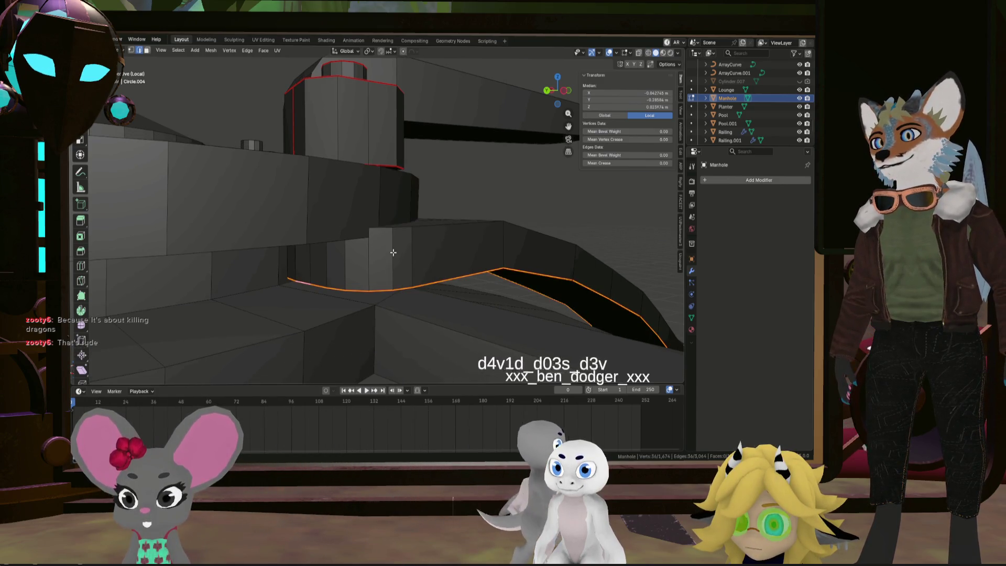
Check the new seam from above and from a wide view of the scene
mouse_move(468, 234)
middle_down()
mouse_move(445, 230)
mouse_move(427, 254)
mouse_move(392, 258)
mouse_move(433, 272)
mouse_move(470, 207)
mouse_move(457, 210)
mouse_move(463, 227)
mouse_move(486, 188)
mouse_move(392, 249)
mouse_move(458, 239)
middle_up()
scroll(461, 222, up, 5)
mouse_move(488, 242)
middle_down()
mouse_move(380, 251)
mouse_move(513, 258)
mouse_move(438, 252)
mouse_move(511, 251)
mouse_move(393, 232)
mouse_move(341, 245)
mouse_move(210, 196)
mouse_move(243, 203)
mouse_move(263, 276)
middle_up()
right_click(493, 251)
click(492, 250)
Mark the selected railing edges on the other side of the slot as seams
scroll(211, 197, up, 5)
middle_drag(201, 350, 178, 334)
key(ctrl+e)
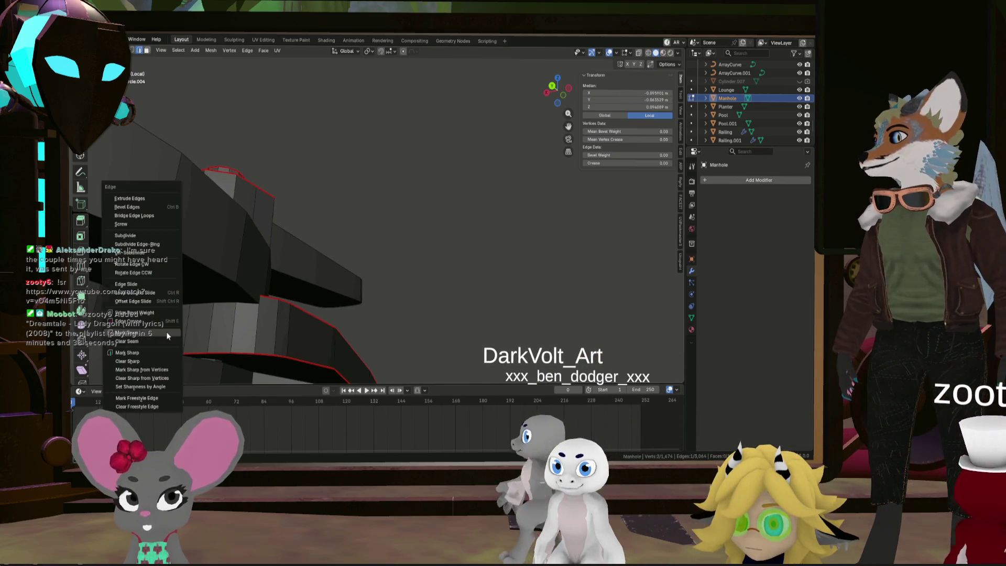
click(168, 336)
Orbit around the manhole to check the seams along both sides of the slot
scroll(304, 314, down, 5)
mouse_move(304, 315)
middle_down()
mouse_move(320, 253)
mouse_move(334, 278)
middle_up()
scroll(335, 279, up, 6)
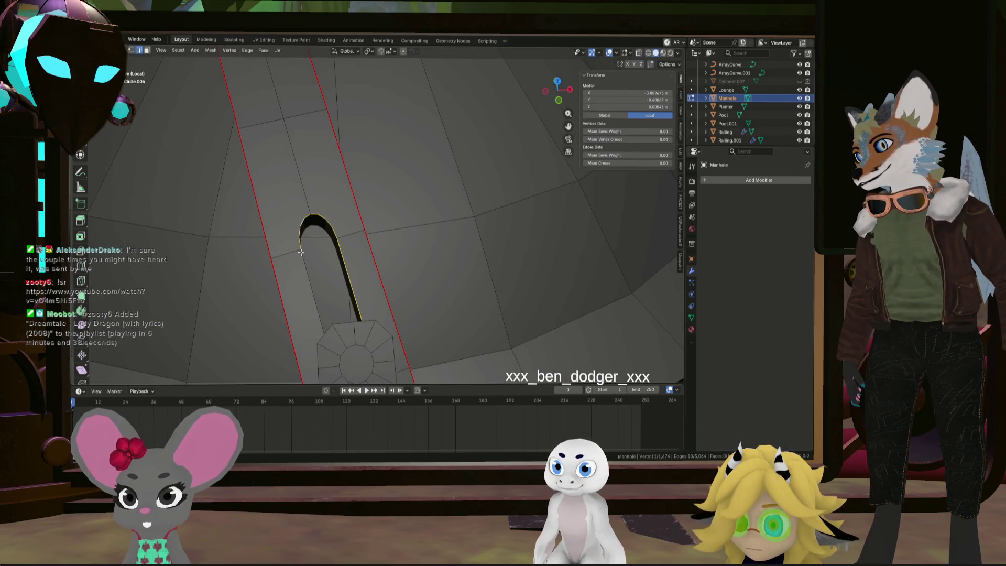
mouse_move(346, 277)
middle_down()
mouse_move(301, 214)
mouse_move(361, 170)
mouse_move(374, 137)
mouse_move(353, 142)
middle_up()
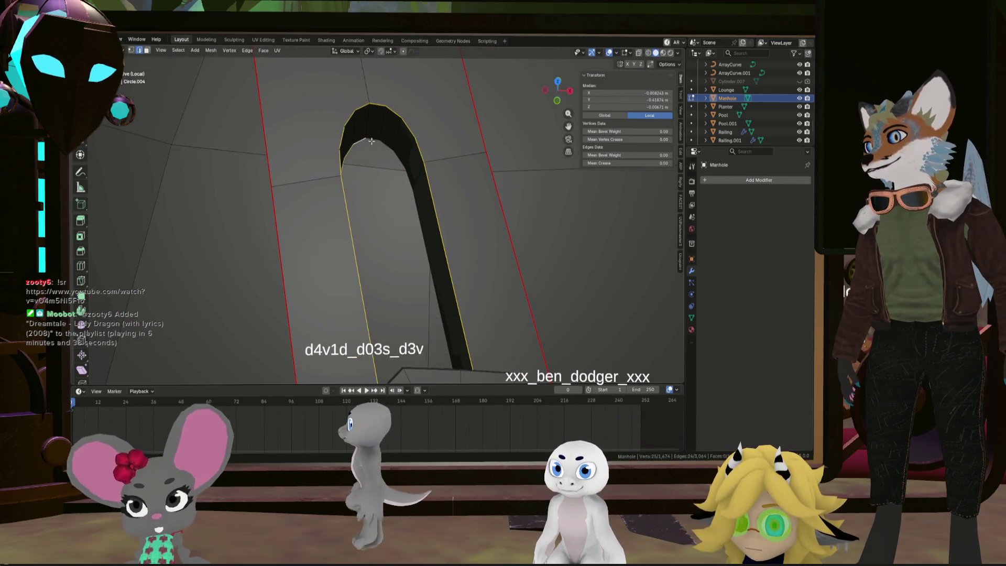
mouse_move(428, 246)
middle_down()
mouse_move(349, 272)
mouse_move(445, 221)
mouse_move(274, 247)
mouse_move(236, 210)
mouse_move(247, 221)
mouse_move(360, 224)
mouse_move(332, 254)
mouse_move(360, 278)
mouse_move(434, 266)
mouse_move(438, 252)
mouse_move(425, 246)
middle_up()
scroll(439, 253, up, 3)
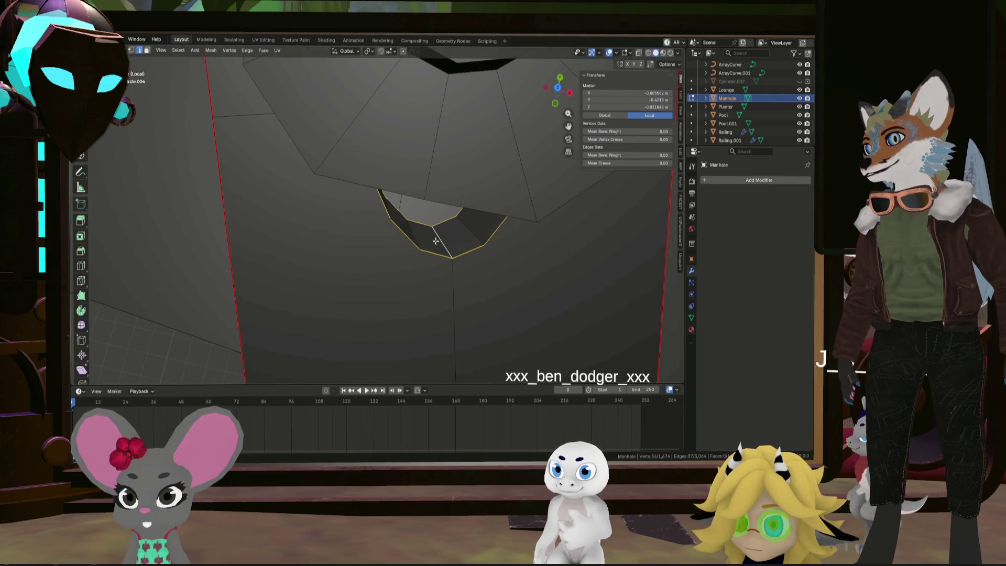
right_click(437, 240)
Mark the slot's edge loop and the round post's ring and side edges as seams
click(436, 238)
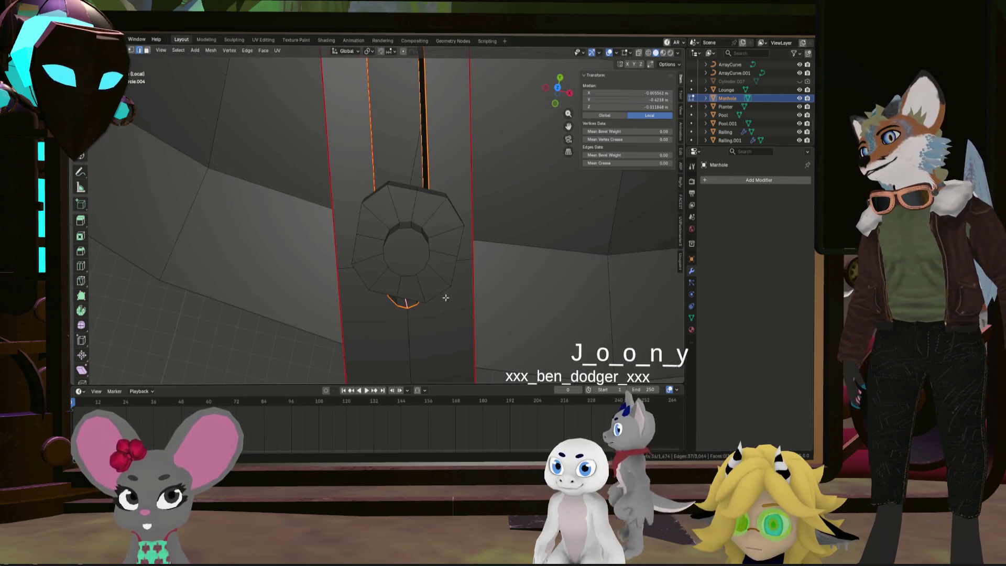
middle_drag(429, 262, 384, 304)
alt+click(429, 265)
shift+click(385, 304)
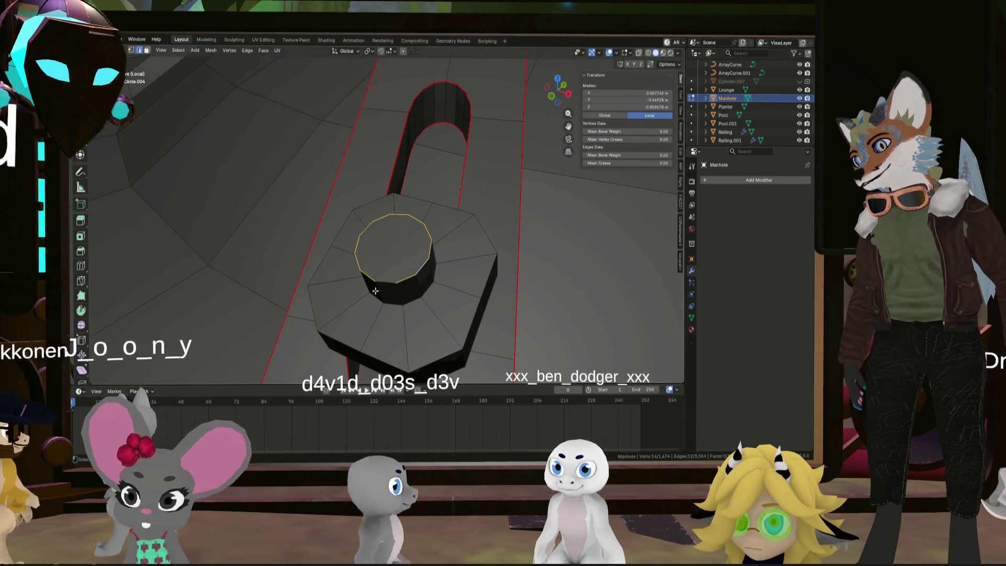
alt+shift+click(384, 304)
mouse_move(384, 304)
middle_down()
mouse_move(440, 283)
mouse_move(388, 304)
middle_up()
right_click(440, 283)
click(429, 283)
Drop one front edge from the selection and mark the octagonal boss edges as seams
scroll(368, 309, down, 5)
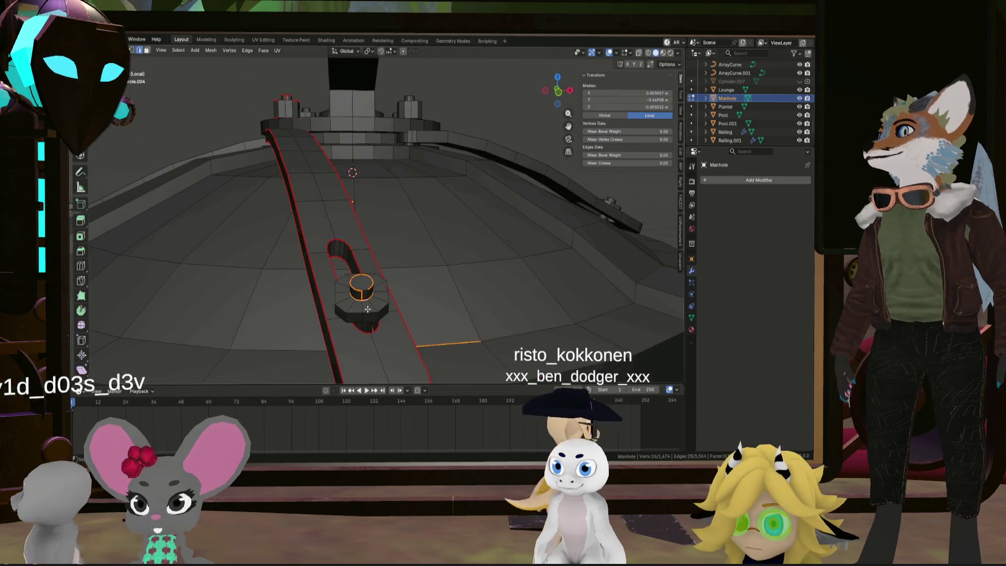
scroll(368, 309, up, 4)
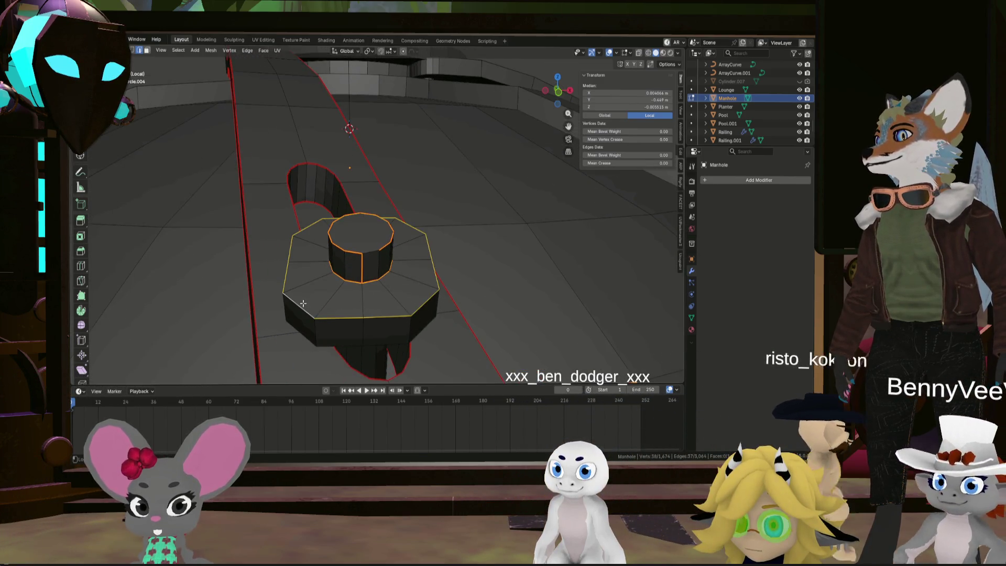
shift+click(373, 314)
middle_drag(350, 334, 349, 292)
middle_drag(421, 299, 536, 298)
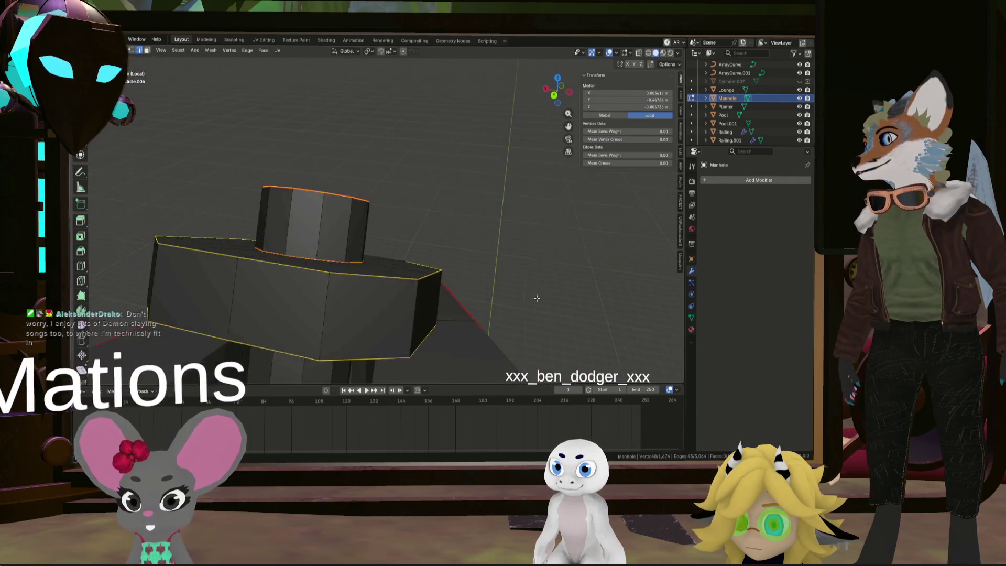
key(ctrl+e)
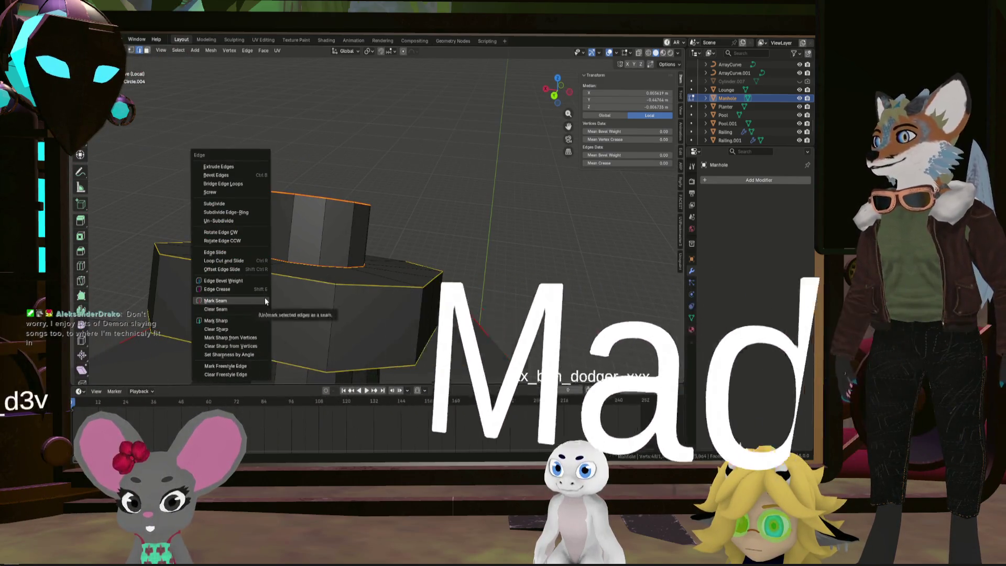
click(266, 300)
Orbit out over the dome and down to a low view of the boss to check the seams
scroll(325, 294, down, 5)
mouse_move(346, 288)
middle_down()
mouse_move(374, 282)
mouse_move(319, 292)
middle_up()
scroll(318, 292, up, 5)
scroll(410, 290, up, 2)
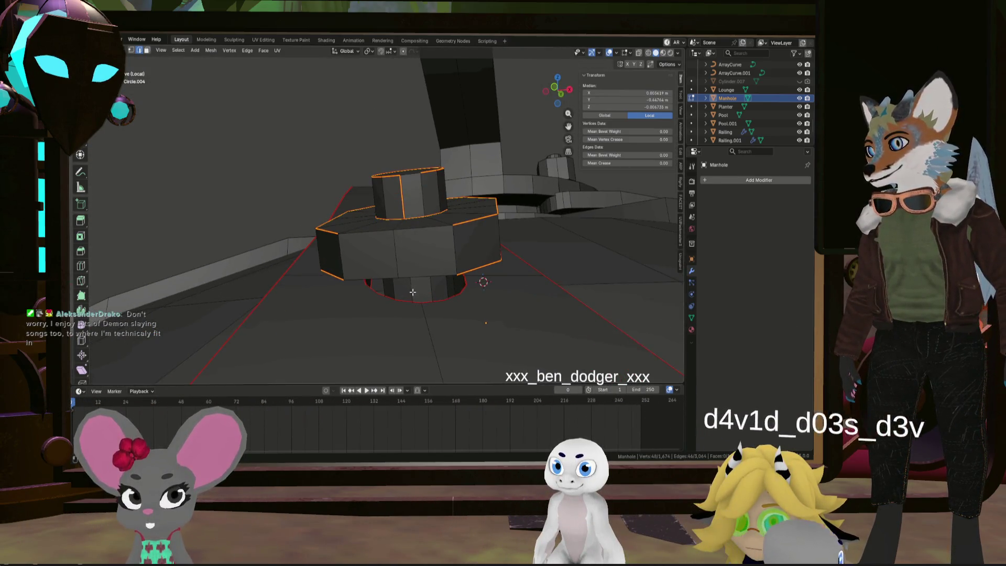
right_click(412, 291)
key(Escape)
scroll(427, 285, up, 3)
middle_drag(427, 285, 456, 216)
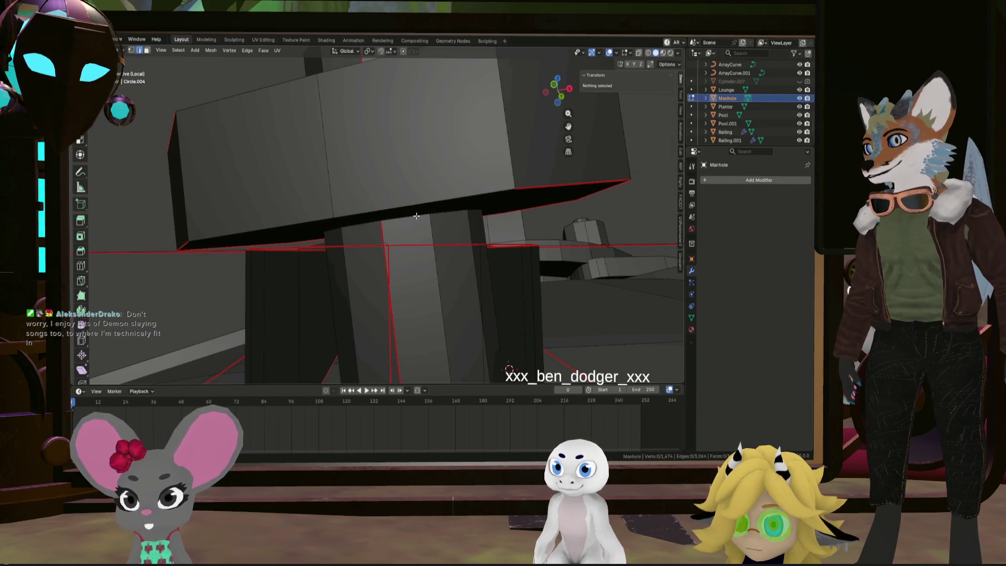
Delete the selected end faces of the octagonal shaft in face select mode
right_click(425, 225)
key(Escape)
mouse_move(424, 225)
middle_down()
mouse_move(468, 246)
mouse_move(474, 314)
mouse_move(461, 234)
mouse_move(465, 294)
mouse_move(531, 286)
mouse_move(479, 267)
mouse_move(316, 272)
mouse_move(379, 238)
mouse_move(470, 231)
mouse_move(440, 231)
mouse_move(338, 182)
middle_up()
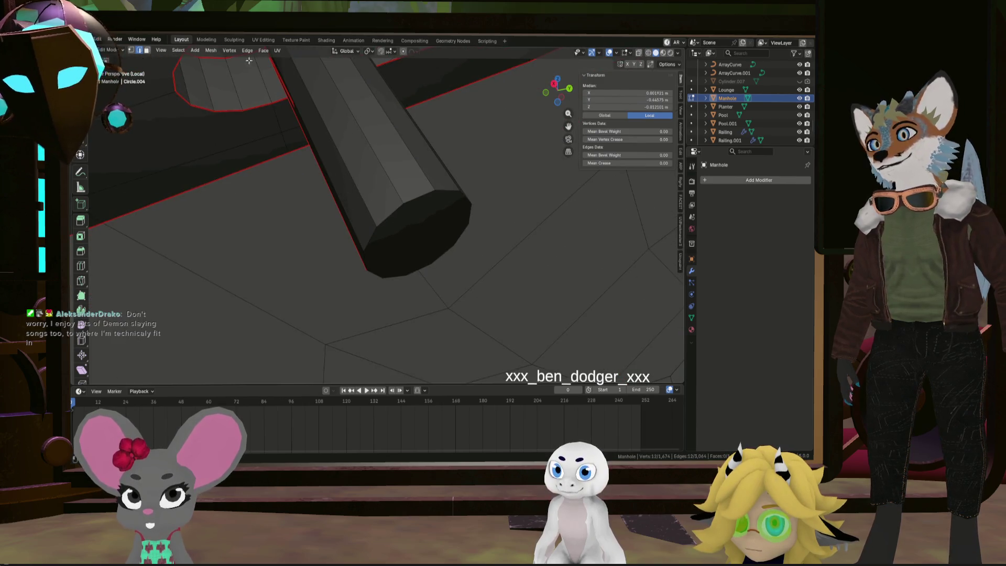
click(147, 50)
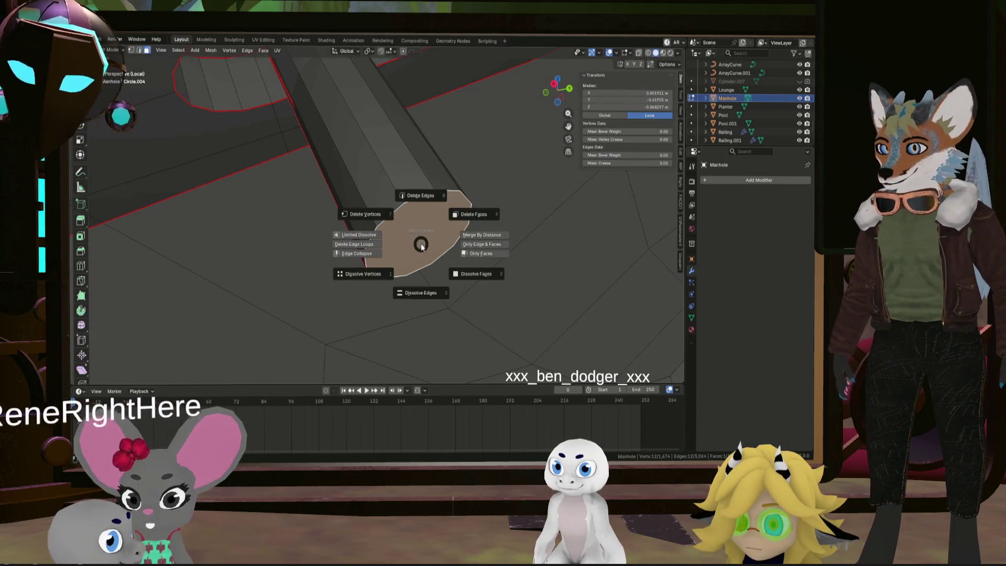
click(471, 218)
Select a face loop around the hatch's side from a top-down view
scroll(444, 225, down, 6)
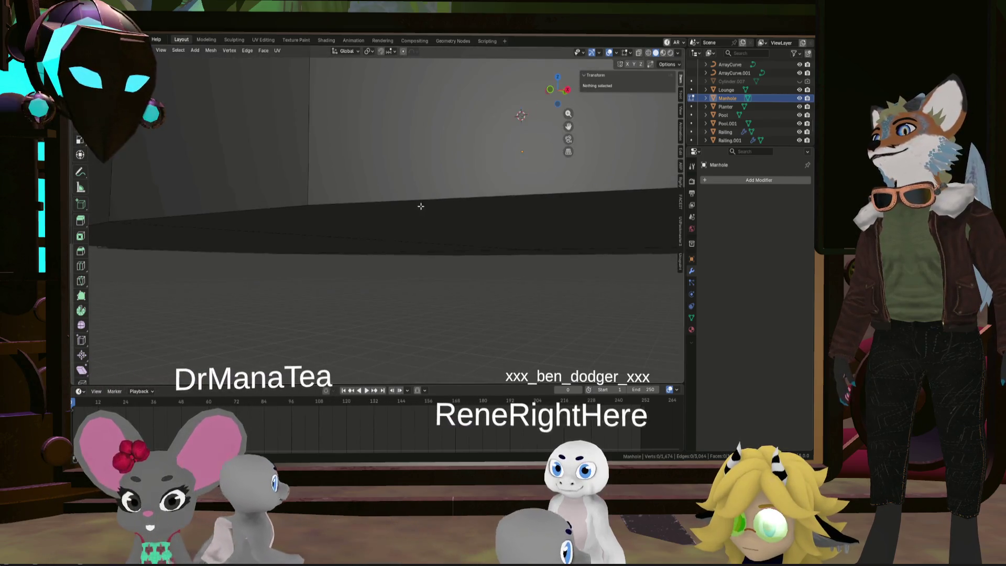
mouse_move(423, 187)
middle_down()
mouse_move(316, 220)
mouse_move(306, 238)
mouse_move(325, 241)
mouse_move(304, 244)
mouse_move(310, 325)
middle_up()
scroll(320, 214, up, 5)
alt+click(310, 325)
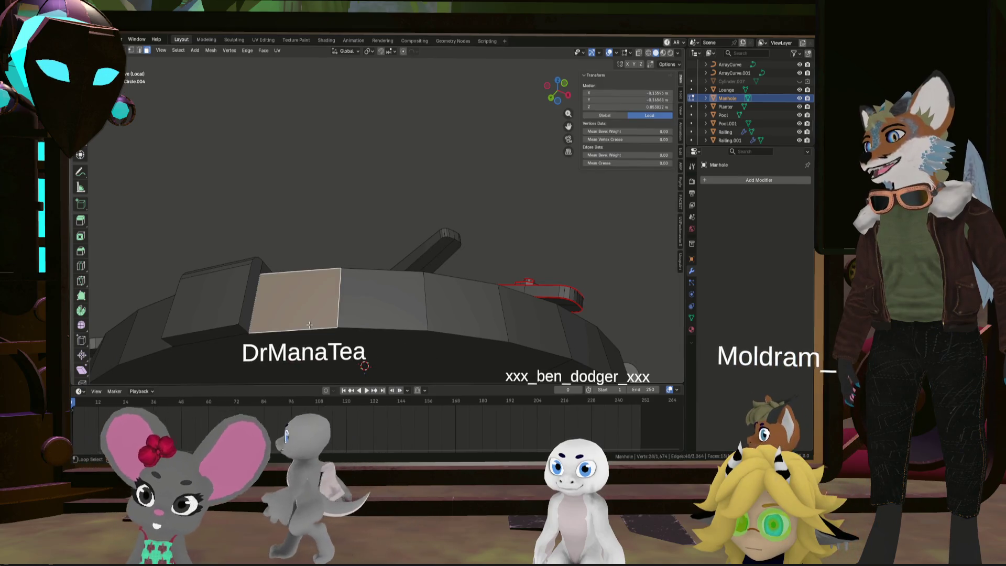
Select the first edges along the manhole's lower rim in edge select mode
click(138, 51)
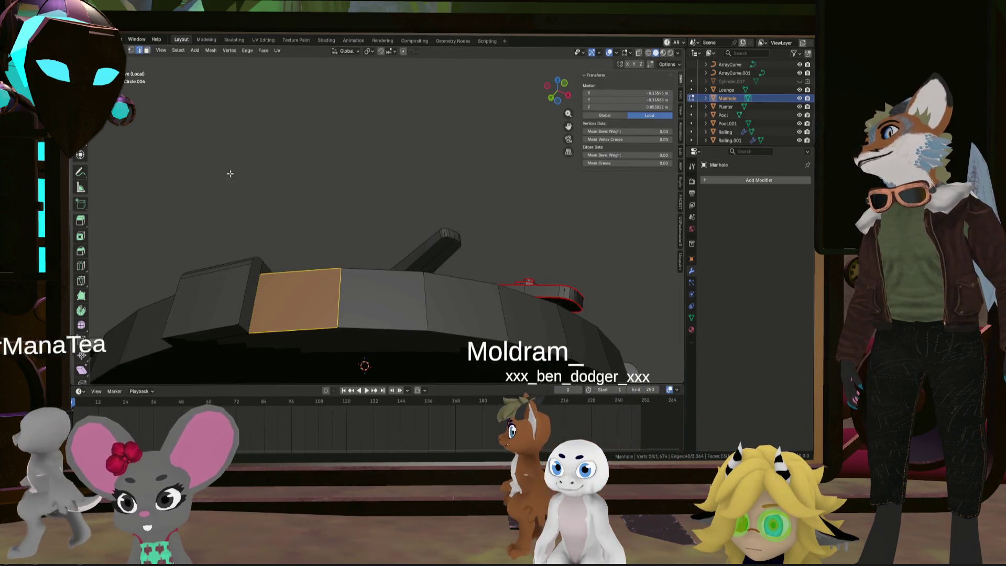
alt+click(291, 332)
middle_drag(345, 314, 440, 316)
mouse_move(505, 318)
middle_down()
mouse_move(546, 313)
mouse_move(372, 295)
middle_up()
scroll(498, 312, up, 5)
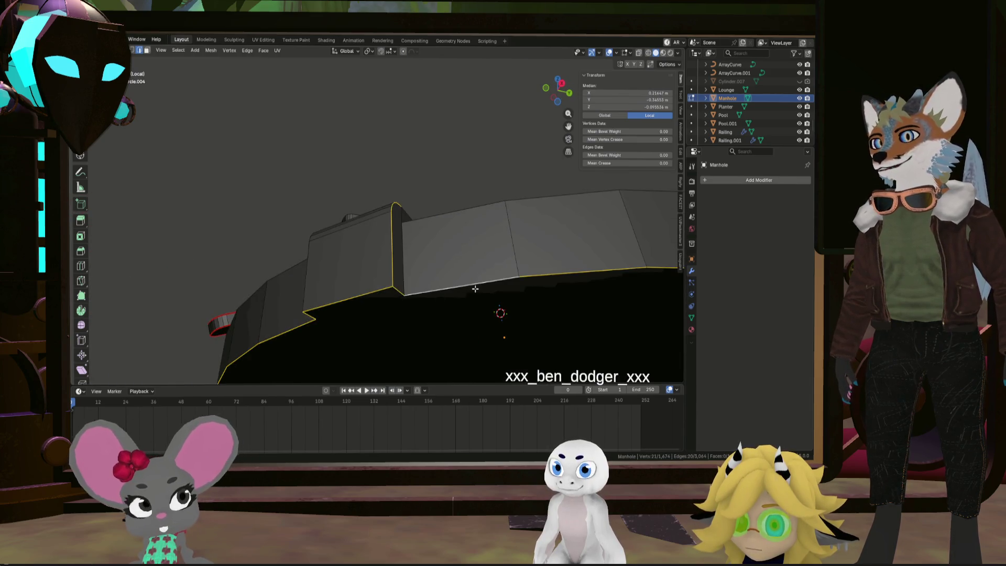
ctrl+click(448, 291)
Extend the edge selection further around the bottom rim
scroll(448, 291, down, 5)
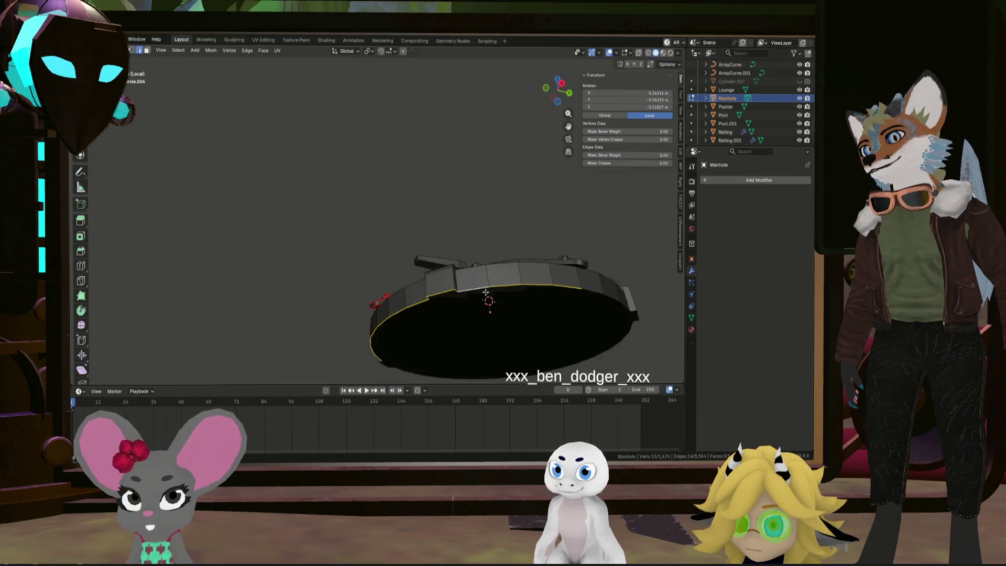
middle_drag(448, 291, 419, 288)
scroll(412, 286, up, 6)
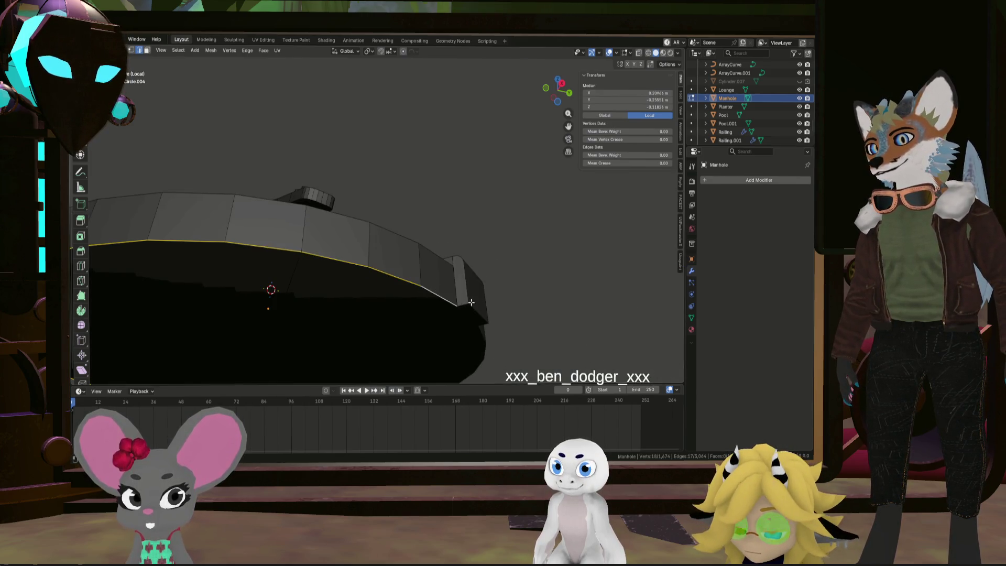
mouse_move(487, 318)
middle_down()
mouse_move(438, 294)
mouse_move(456, 303)
middle_up()
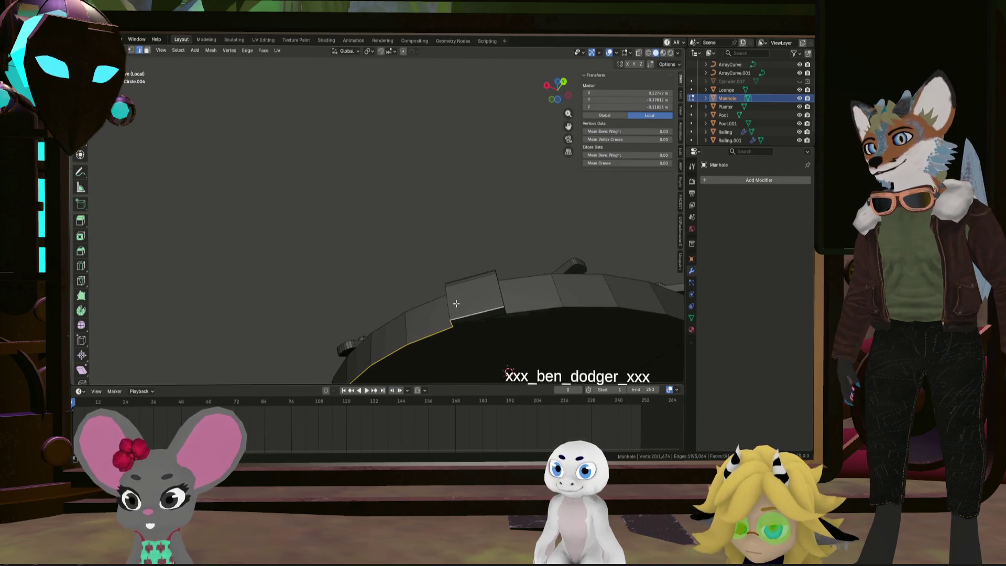
scroll(456, 302, up, 3)
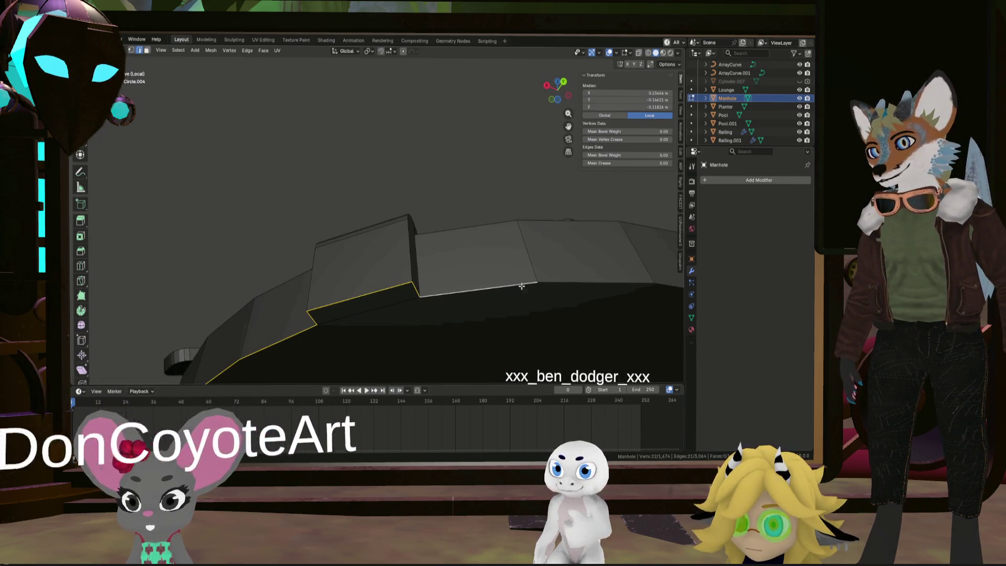
scroll(549, 281, down, 5)
ctrl+click(388, 262)
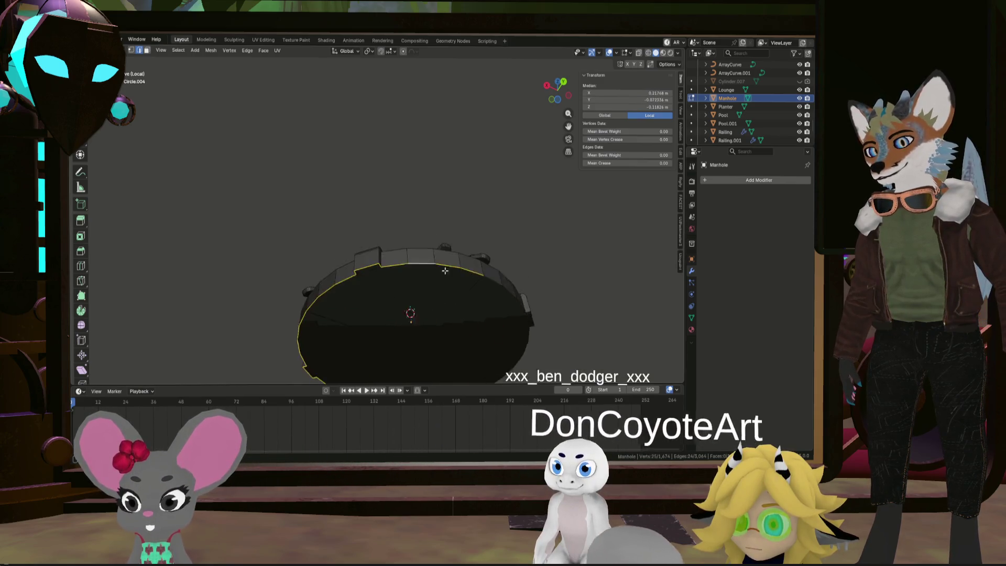
scroll(446, 277, up, 5)
mouse_move(463, 277)
middle_down()
mouse_move(417, 335)
mouse_move(433, 269)
middle_up()
scroll(447, 349, down, 4)
ctrl+click(485, 281)
Add the last rim edges, including the box's lower front edge, and mark them as a seam
scroll(269, 359, down, 4)
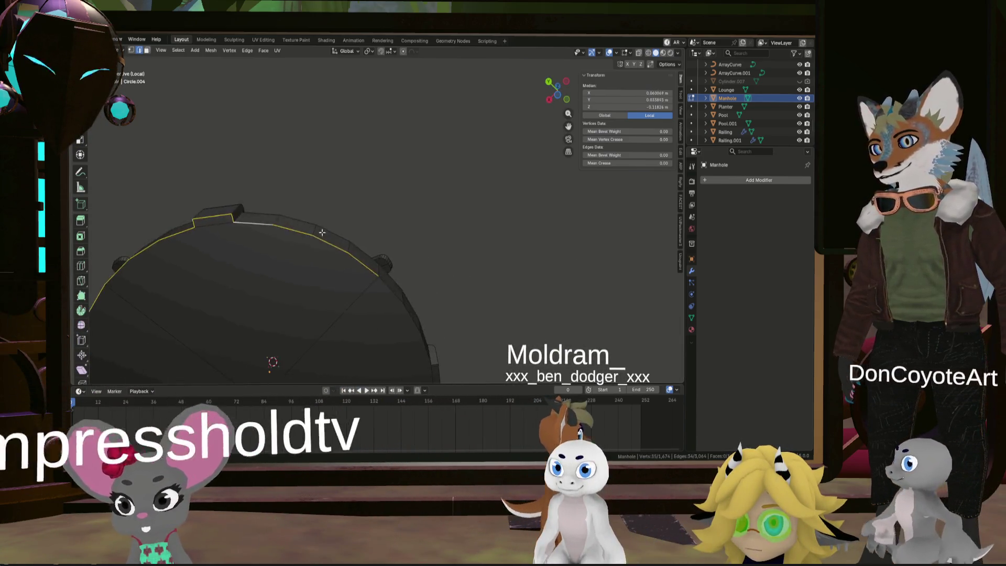
middle_drag(269, 360, 337, 288)
ctrl+click(337, 287)
scroll(411, 319, up, 4)
scroll(476, 275, up, 3)
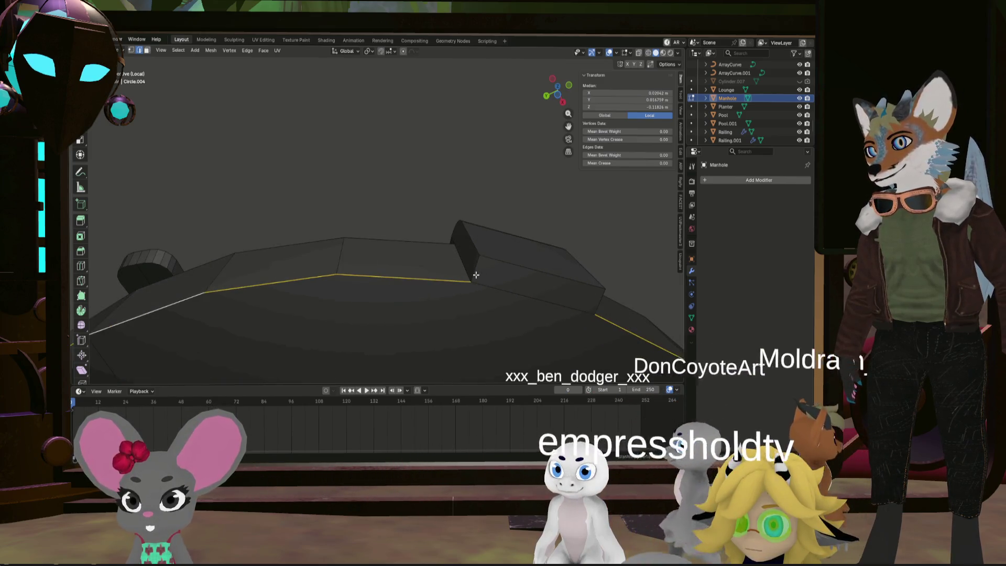
ctrl+click(493, 260)
mouse_move(493, 260)
middle_down()
mouse_move(554, 281)
mouse_move(577, 309)
mouse_move(567, 318)
mouse_move(501, 307)
mouse_move(497, 271)
middle_up()
scroll(588, 299, down, 4)
key(ctrl+e)
click(568, 318)
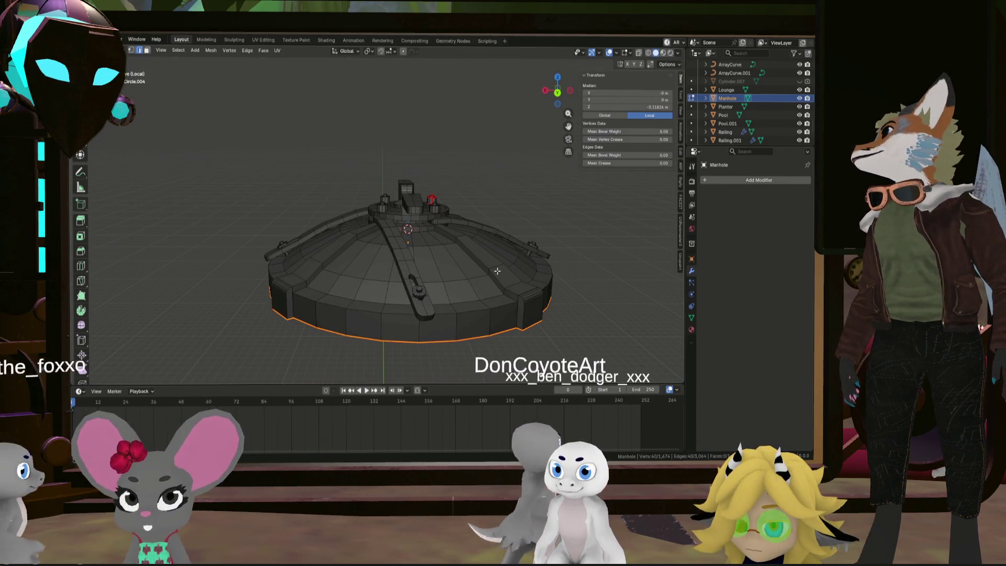
Zoom in on the stepped rings and select a vertical edge at the step
scroll(563, 322, up, 5)
mouse_move(519, 306)
middle_down()
mouse_move(388, 260)
mouse_move(503, 296)
mouse_move(380, 241)
middle_up()
scroll(382, 231, up, 3)
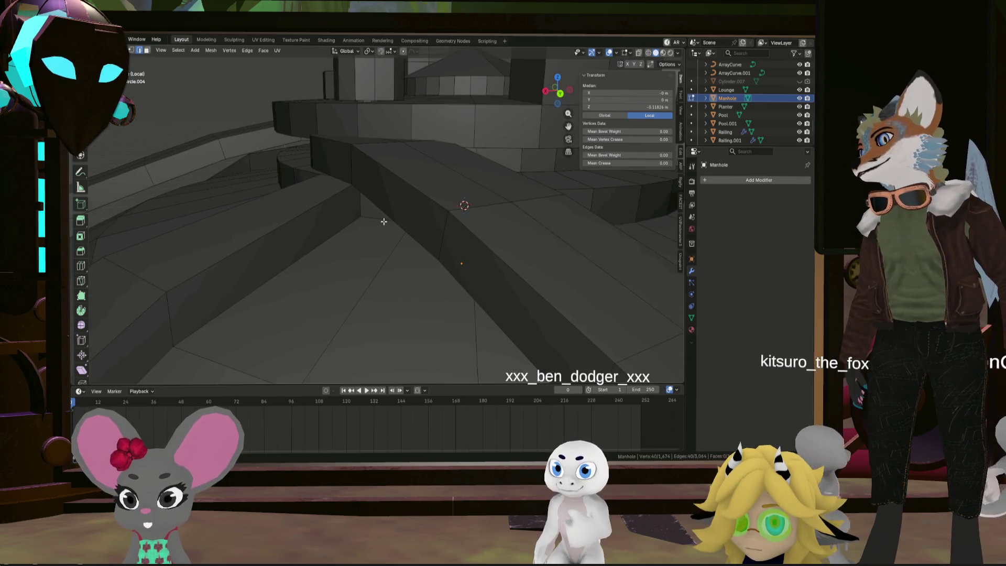
mouse_move(298, 187)
middle_down()
mouse_move(375, 256)
mouse_move(435, 244)
middle_up()
ctrl+click(397, 233)
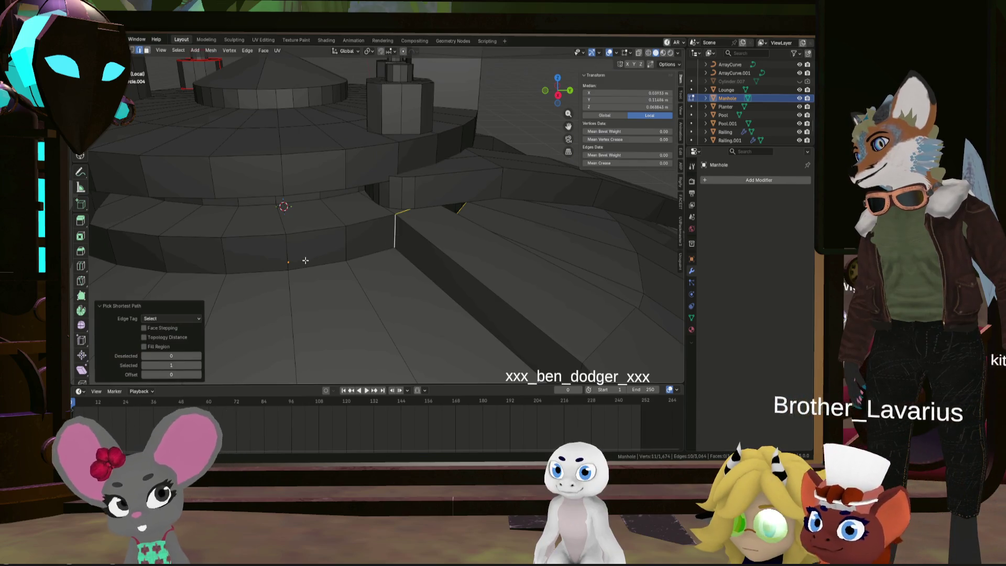
scroll(158, 260, down, 2)
mouse_move(157, 261)
middle_down()
mouse_move(263, 262)
mouse_move(423, 237)
mouse_move(374, 244)
middle_up()
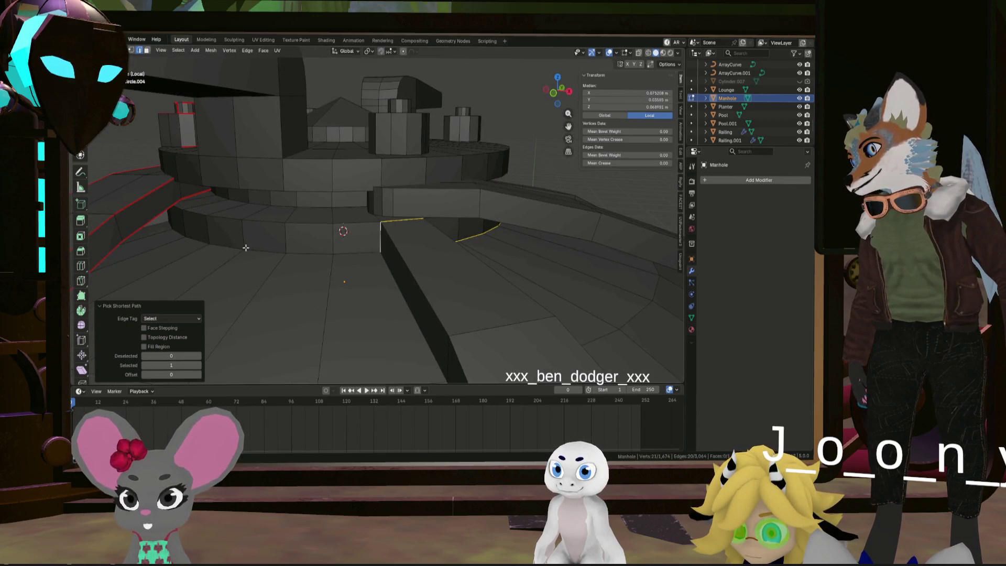
middle_drag(237, 256, 346, 271)
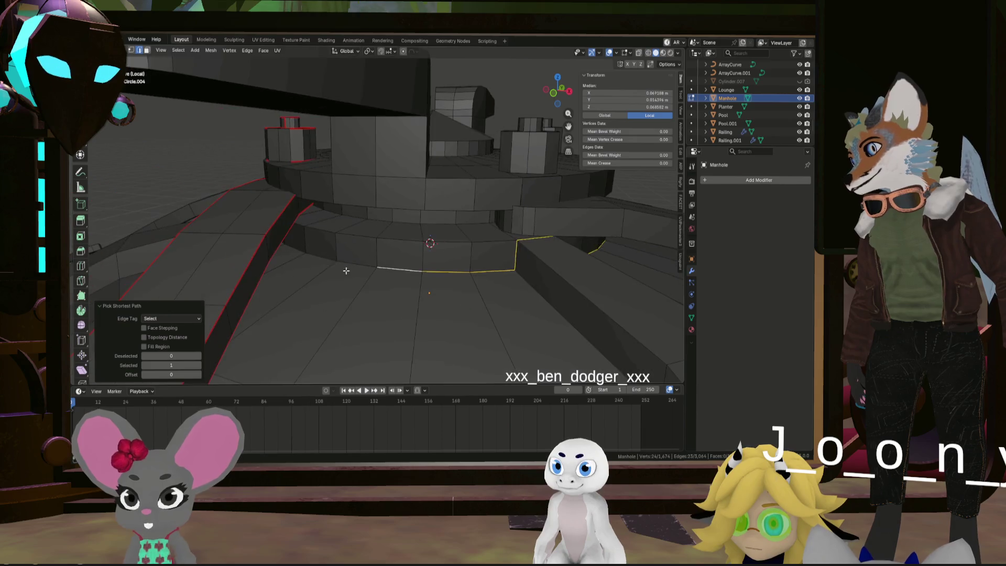
Extend the edge path along the ramp and around the raised platform, then mark it as seams
ctrl+click(299, 248)
mouse_move(300, 248)
middle_down()
mouse_move(326, 259)
mouse_move(400, 234)
mouse_move(345, 266)
mouse_move(315, 233)
mouse_move(278, 250)
mouse_move(309, 270)
middle_up()
ctrl+click(348, 253)
ctrl+click(320, 245)
middle_drag(236, 282, 407, 288)
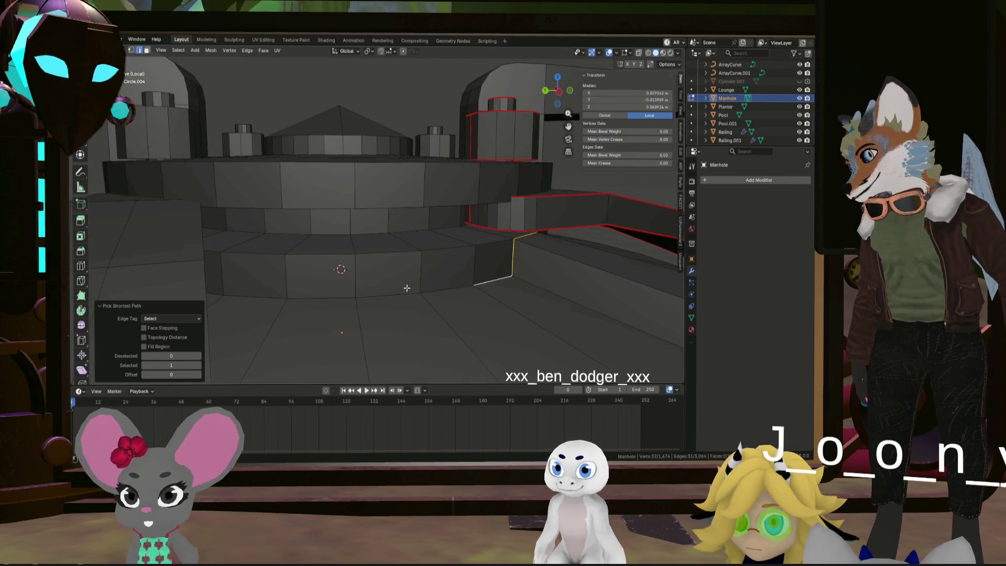
ctrl+click(253, 297)
mouse_move(253, 296)
middle_down()
mouse_move(370, 292)
mouse_move(366, 285)
mouse_move(360, 293)
mouse_move(388, 288)
mouse_move(435, 305)
mouse_move(425, 307)
mouse_move(477, 310)
mouse_move(401, 291)
middle_up()
right_click(444, 299)
click(443, 299)
Inspect the central platform and octagonal post from several angles
scroll(401, 292, up, 3)
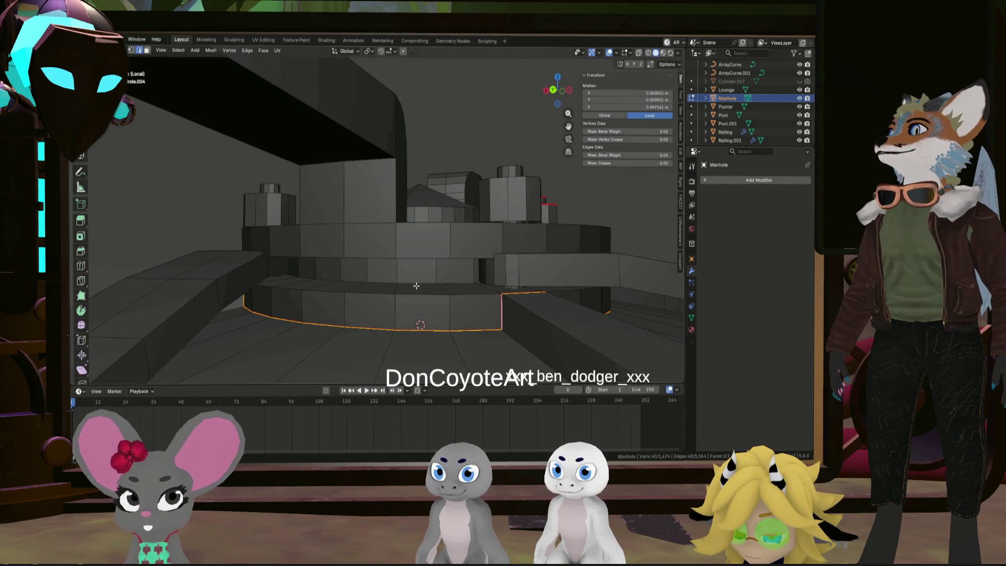
mouse_move(417, 283)
middle_down()
mouse_move(424, 267)
mouse_move(432, 290)
mouse_move(411, 247)
middle_up()
right_click(434, 262)
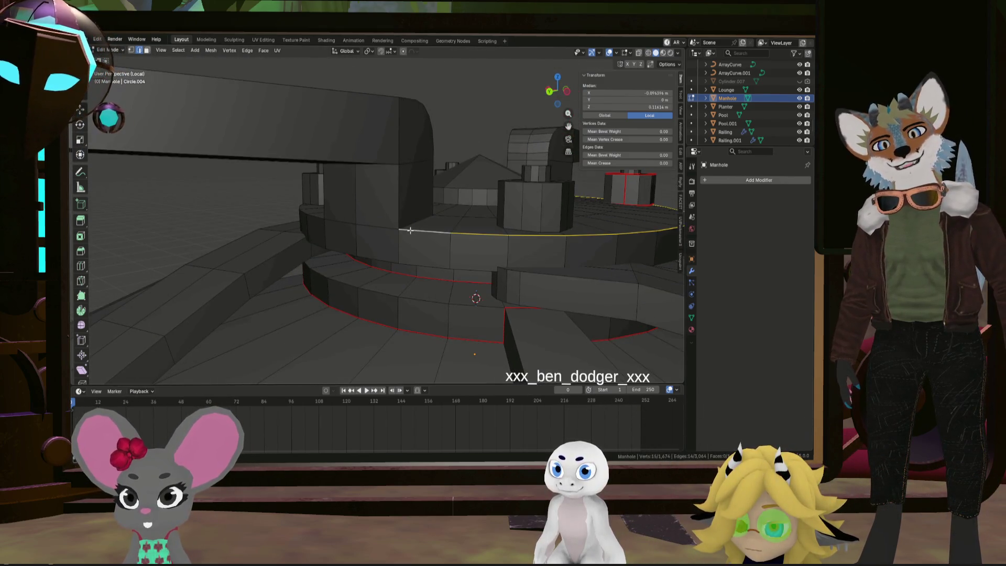
mouse_move(339, 221)
middle_down()
mouse_move(407, 227)
mouse_move(305, 209)
mouse_move(414, 279)
mouse_move(414, 244)
mouse_move(352, 263)
mouse_move(352, 285)
mouse_move(364, 195)
mouse_move(370, 226)
middle_up()
right_click(404, 244)
middle_drag(459, 216, 342, 173)
mouse_move(402, 175)
middle_down()
mouse_move(390, 231)
mouse_move(419, 256)
middle_up()
scroll(393, 231, up, 5)
scroll(409, 244, down, 5)
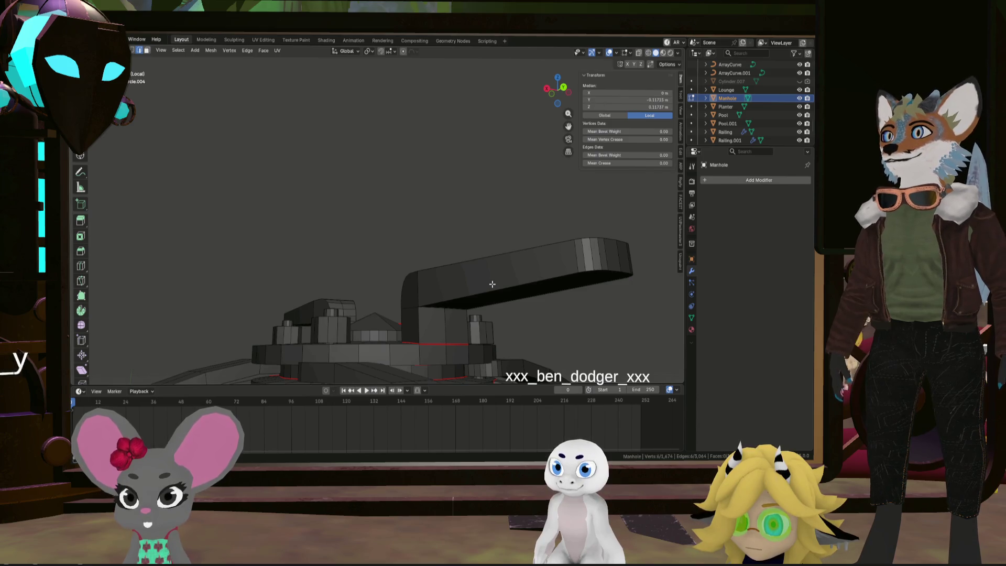
Mark the edge loop along the first handle arm's underside as a seam
scroll(427, 324, up, 2)
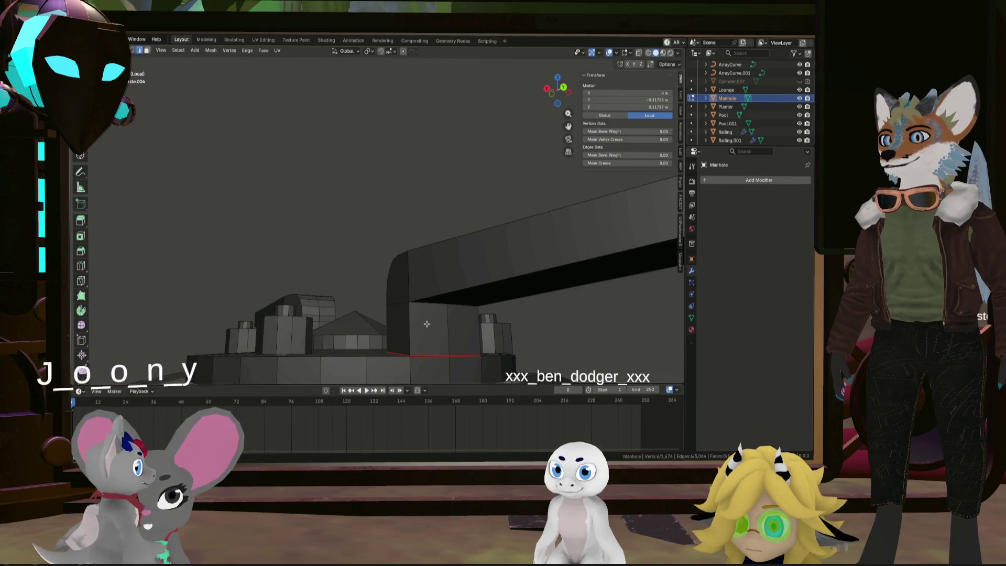
mouse_move(533, 279)
middle_down()
mouse_move(474, 288)
mouse_move(478, 268)
middle_up()
ctrl+click(435, 237)
middle_drag(435, 237, 430, 234)
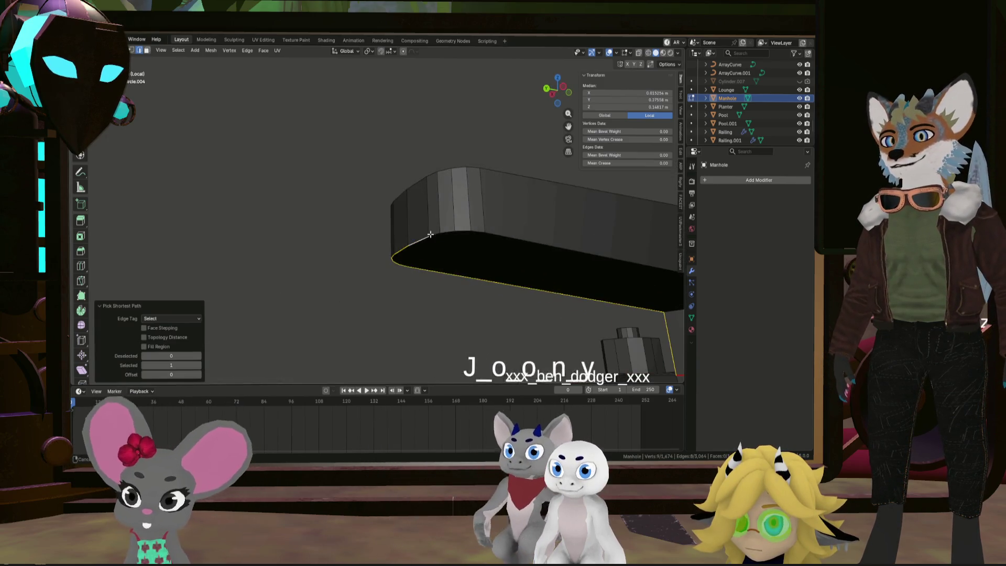
mouse_move(523, 244)
middle_down()
mouse_move(400, 218)
mouse_move(557, 258)
middle_up()
scroll(463, 262, up, 3)
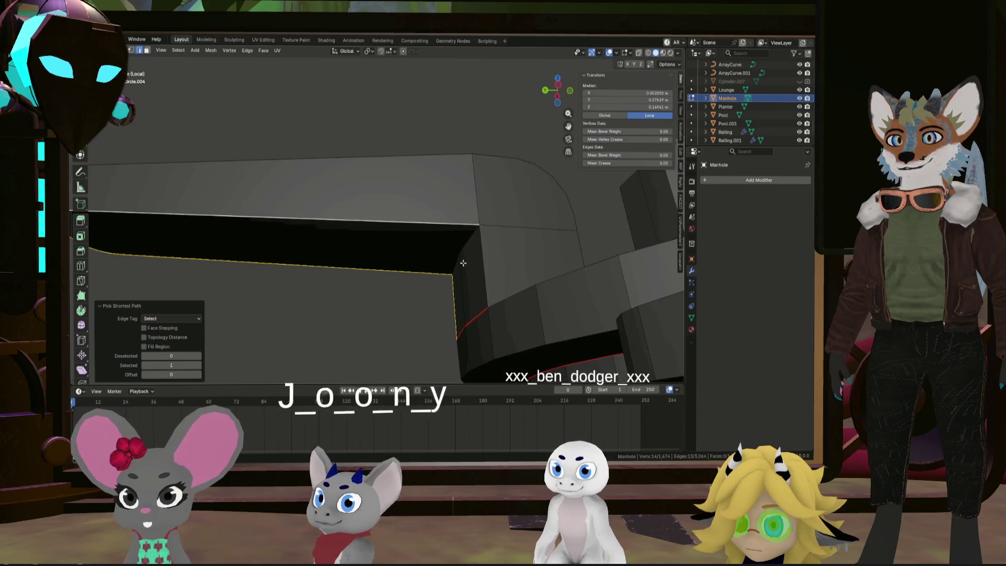
right_click(485, 270)
click(486, 270)
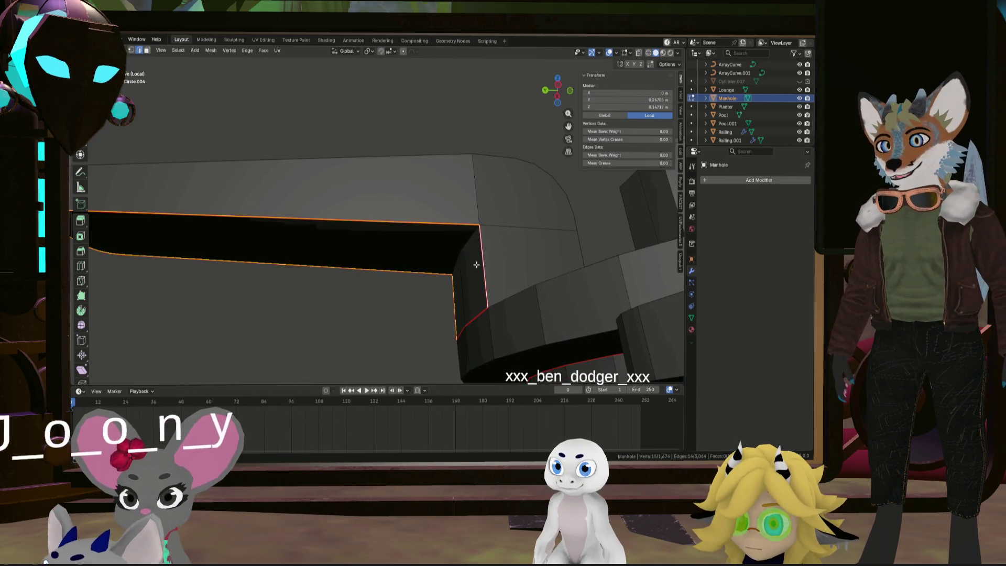
Mark a seam along the arm's edge path and around its end
scroll(486, 270, down, 5)
mouse_move(486, 269)
middle_down()
mouse_move(503, 289)
mouse_move(511, 269)
mouse_move(505, 288)
mouse_move(471, 301)
mouse_move(382, 251)
mouse_move(423, 262)
mouse_move(455, 308)
middle_up()
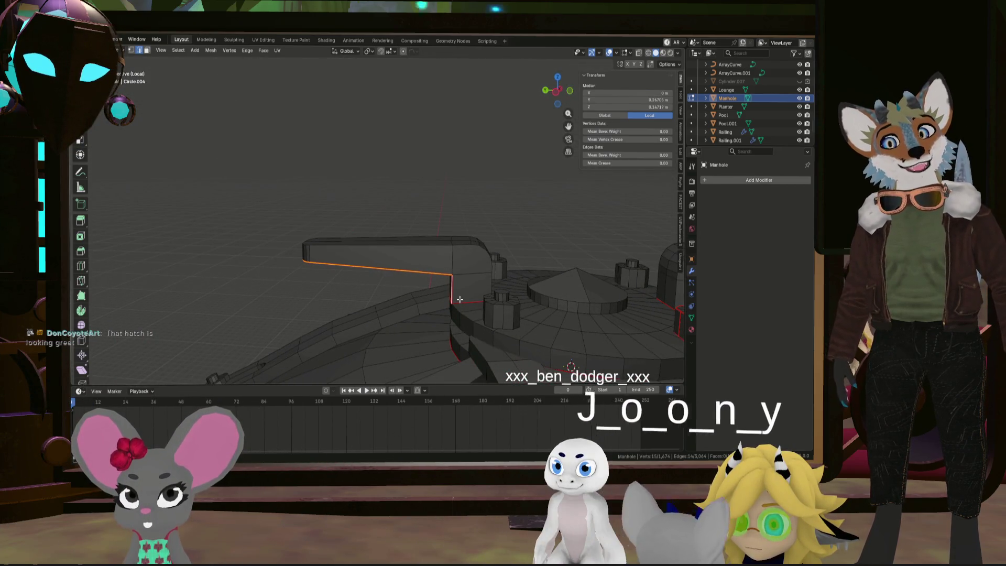
mouse_move(448, 260)
middle_down()
mouse_move(462, 270)
mouse_move(341, 287)
mouse_move(385, 304)
mouse_move(415, 281)
middle_up()
click(482, 303)
ctrl+click(341, 287)
scroll(385, 304, up, 3)
shift+click(414, 282)
ctrl+click(339, 243)
mouse_move(339, 243)
middle_down()
mouse_move(386, 220)
mouse_move(348, 234)
mouse_move(347, 267)
middle_up()
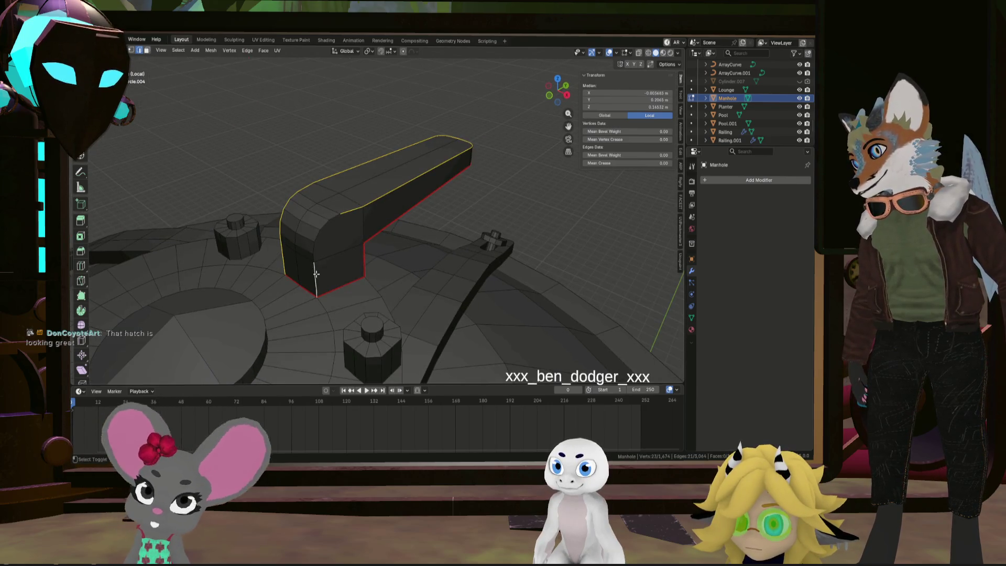
right_click(332, 219)
click(334, 218)
Mark a seam along the shortest-path edges of the next handle arm
mouse_move(335, 218)
middle_down()
mouse_move(291, 226)
mouse_move(406, 247)
mouse_move(269, 247)
mouse_move(385, 285)
mouse_move(434, 252)
mouse_move(403, 258)
mouse_move(435, 254)
mouse_move(348, 218)
mouse_move(463, 207)
mouse_move(560, 221)
mouse_move(534, 228)
mouse_move(579, 261)
mouse_move(459, 243)
mouse_move(487, 298)
middle_up()
click(270, 246)
ctrl+click(314, 259)
ctrl+click(402, 275)
ctrl+click(404, 259)
right_click(404, 259)
click(403, 259)
Mark a seam along an edge path running around the cylinder
ctrl+click(349, 218)
ctrl+click(534, 228)
ctrl+click(578, 261)
right_click(588, 252)
click(587, 251)
scroll(587, 251, down, 5)
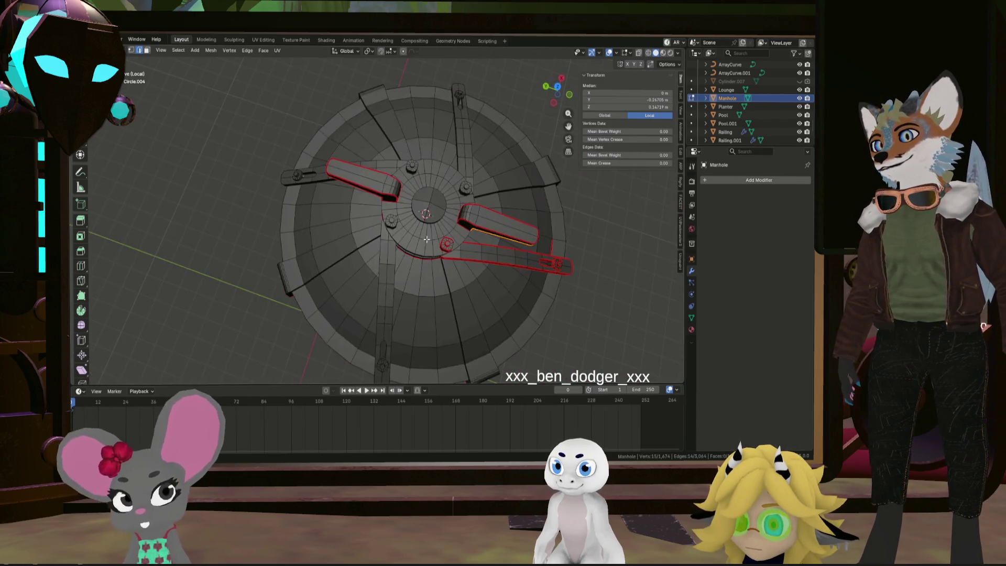
Pick an edge on the dome and select its connected curved arm with L
scroll(454, 256, up, 5)
scroll(497, 233, down, 3)
middle_drag(497, 232, 513, 239)
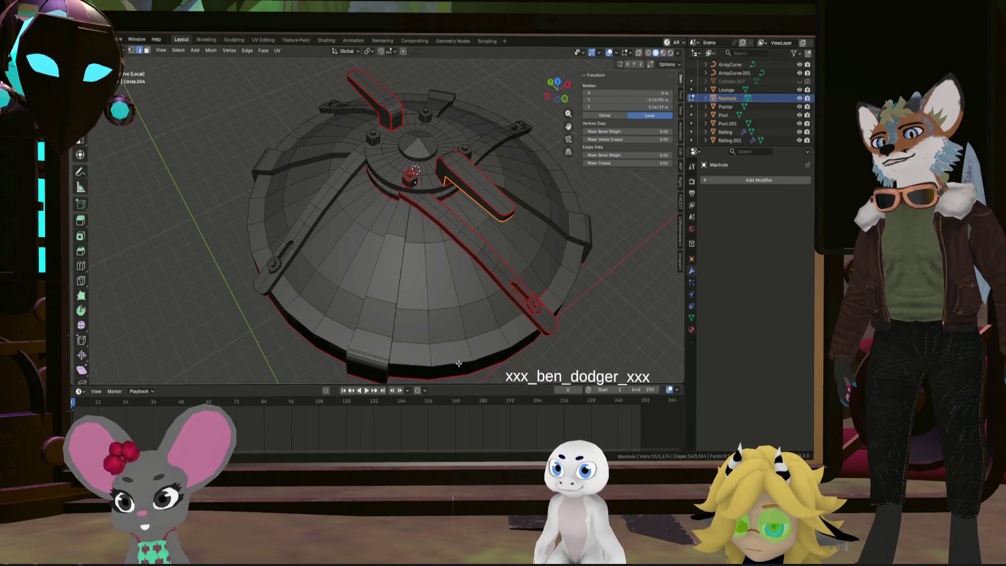
mouse_move(336, 212)
middle_down()
mouse_move(399, 247)
mouse_move(419, 216)
middle_up()
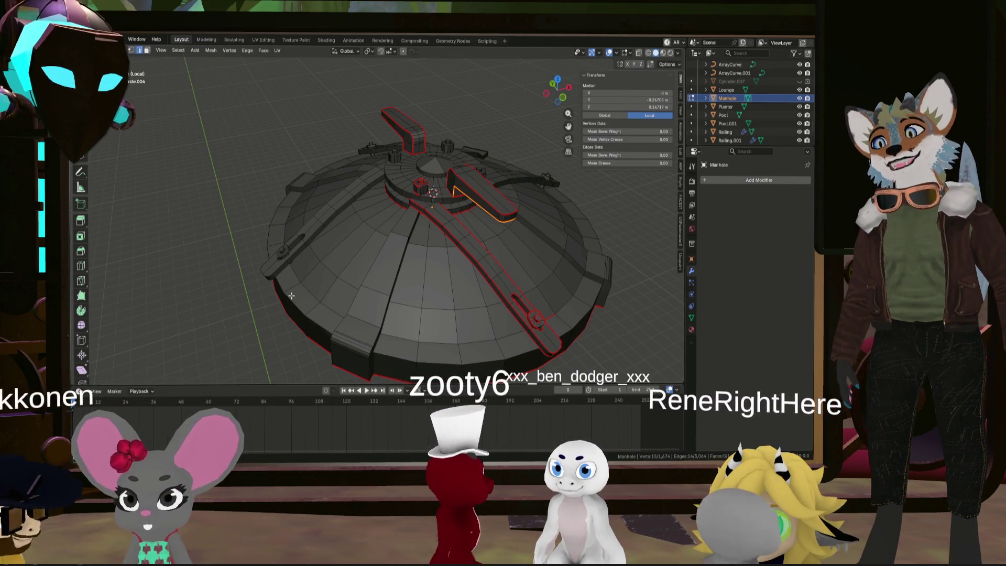
mouse_move(291, 294)
middle_down()
mouse_move(356, 311)
mouse_move(408, 292)
middle_up()
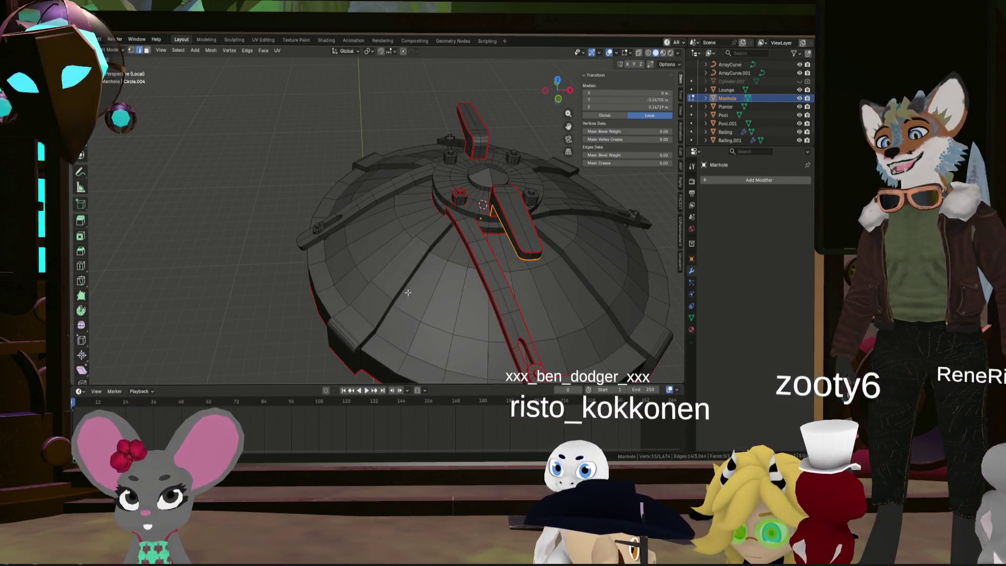
click(413, 259)
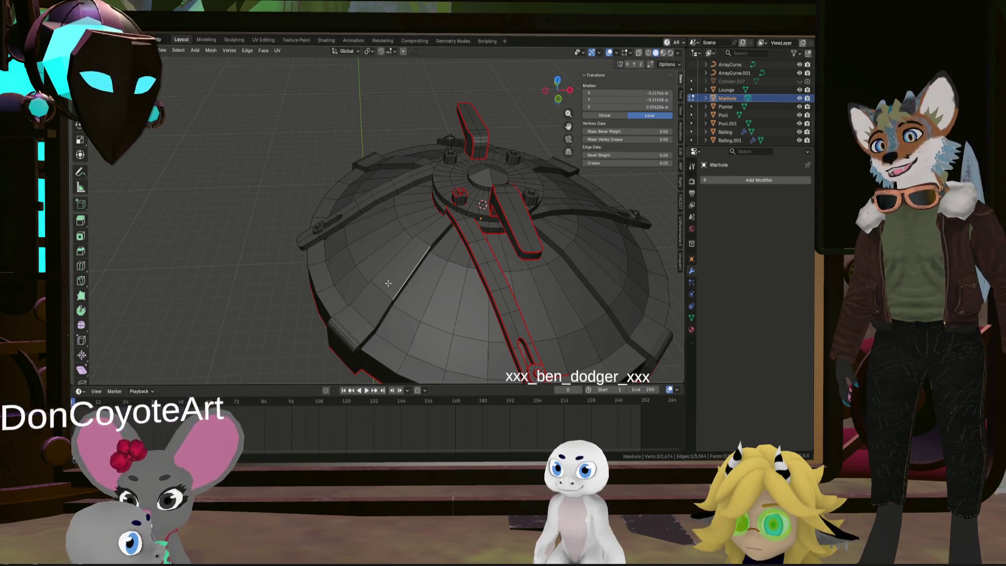
mouse_move(564, 254)
middle_down()
mouse_move(509, 322)
mouse_move(438, 263)
mouse_move(436, 227)
middle_up()
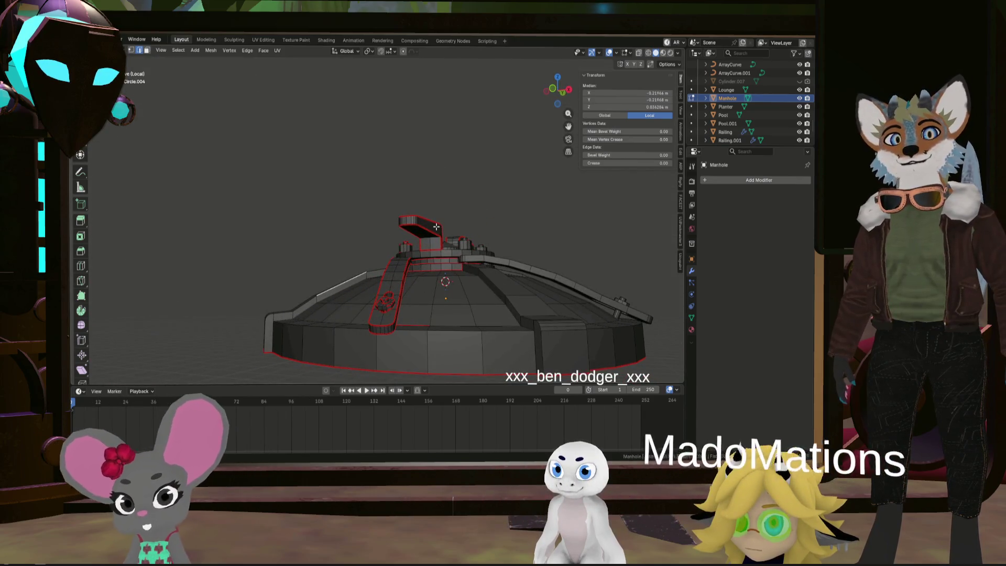
middle_drag(450, 236, 464, 303)
mouse_move(421, 260)
middle_down()
mouse_move(445, 263)
mouse_move(453, 282)
middle_up()
key(l)
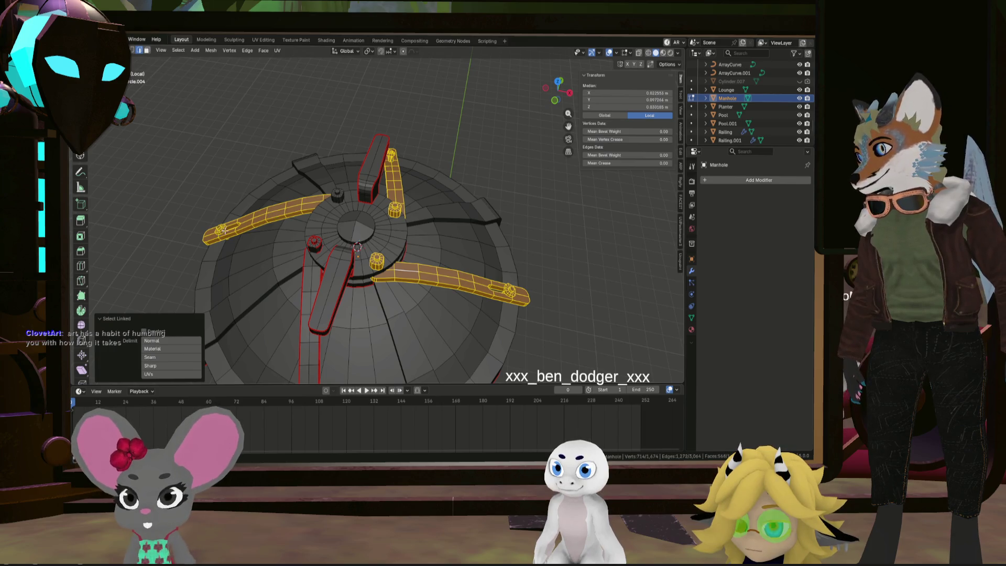
Delete the selected curved strap arms from the dome
scroll(338, 193, down, 5)
scroll(356, 210, up, 3)
key(l)
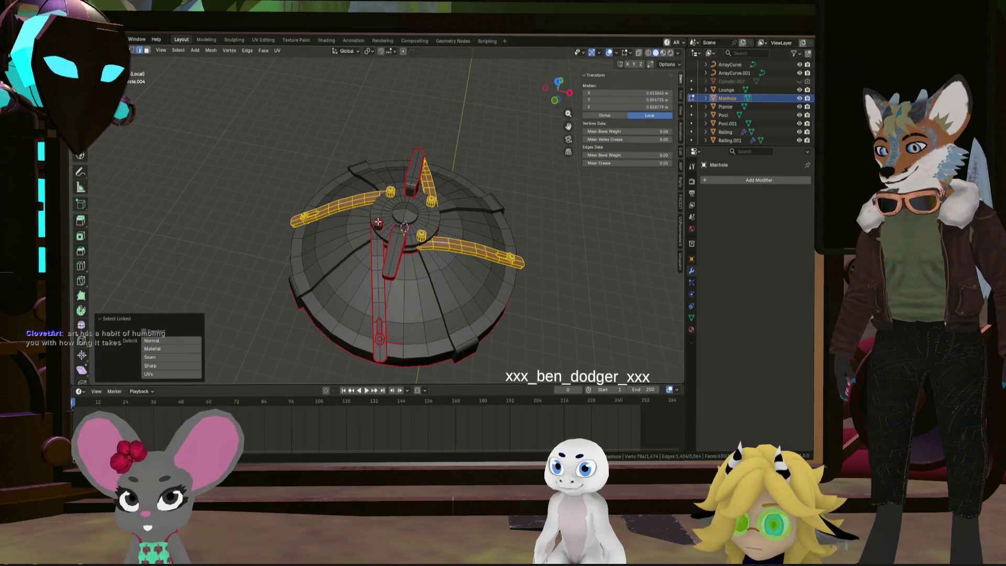
click(412, 193)
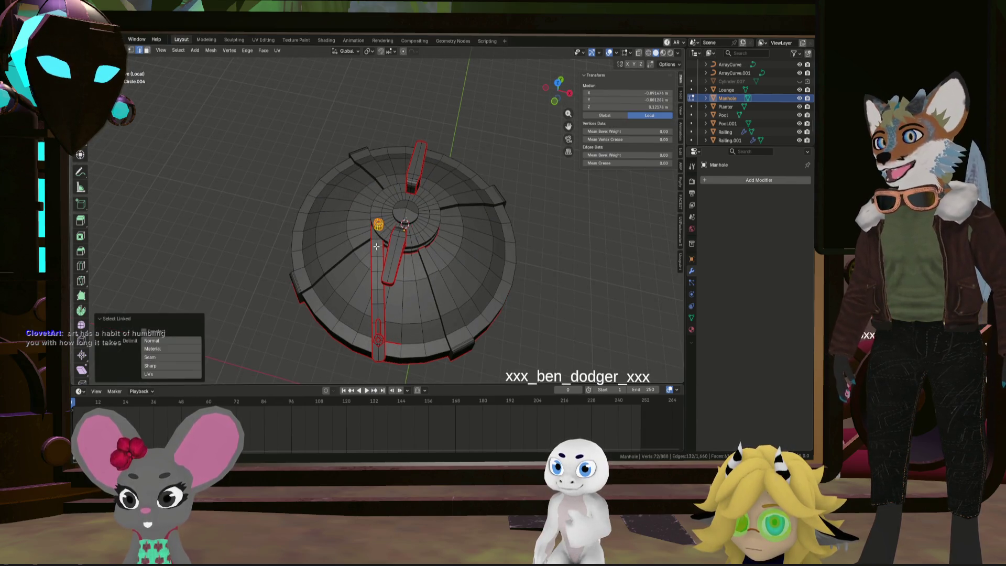
Select the whole handle arm with L and switch to Top Orthographic view
middle_drag(385, 344, 425, 371)
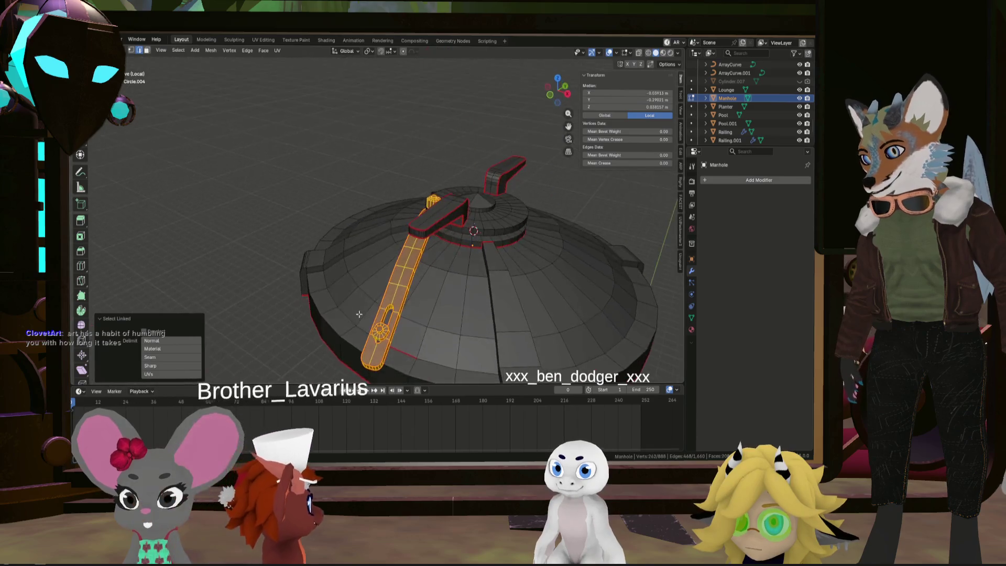
click(425, 371)
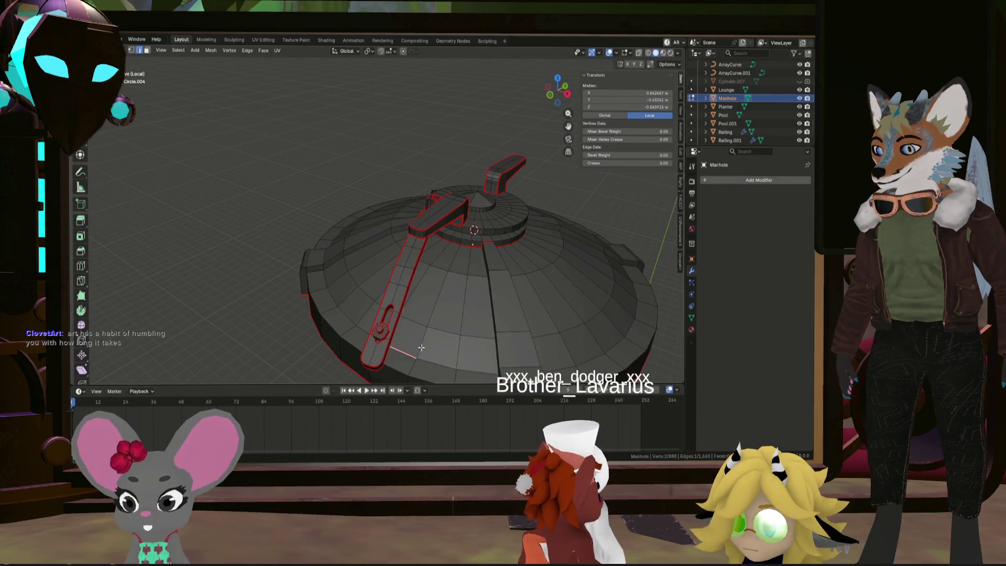
right_click(422, 348)
key(Escape)
middle_drag(417, 355, 408, 326)
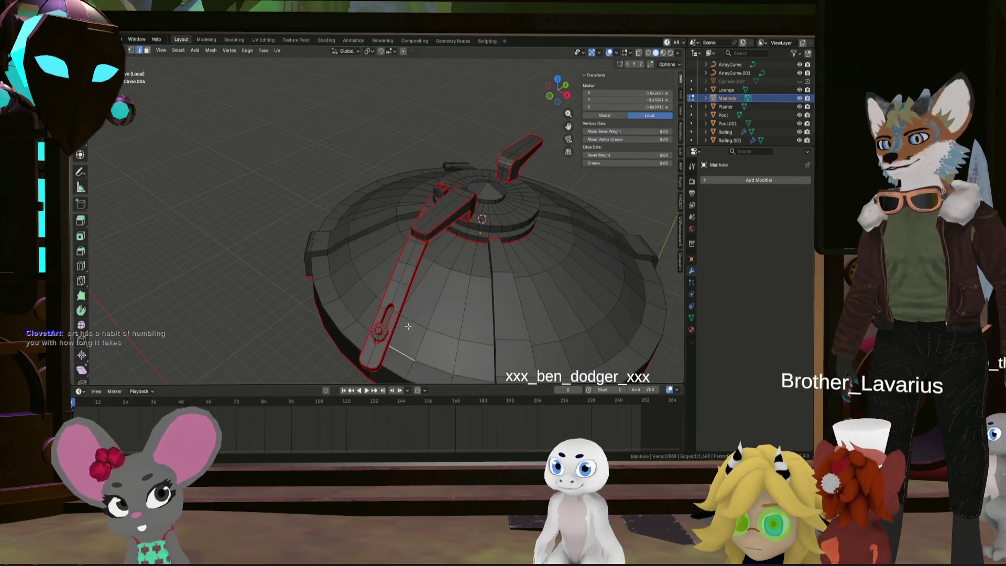
key(l)
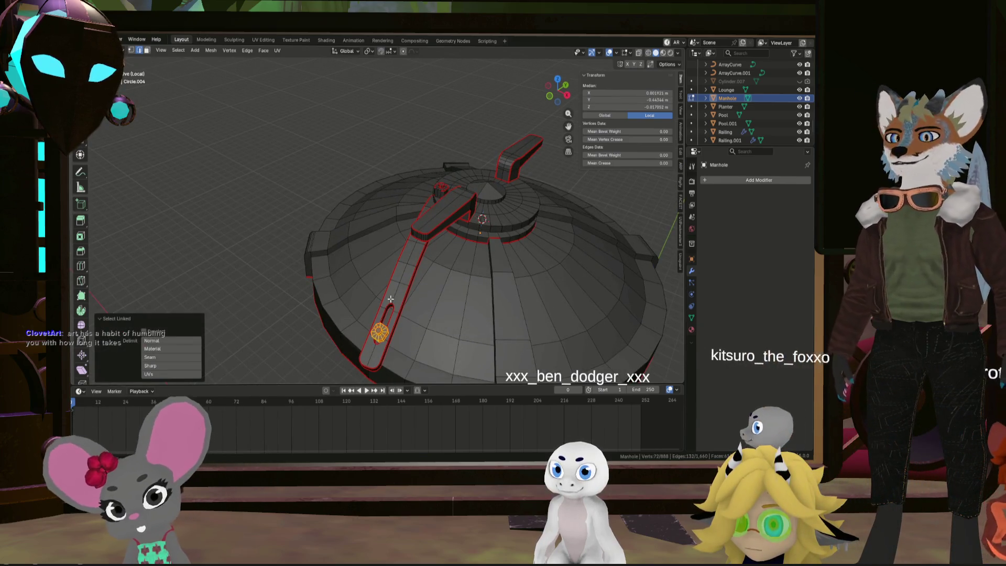
mouse_move(407, 269)
middle_down()
mouse_move(483, 257)
mouse_move(489, 283)
middle_up()
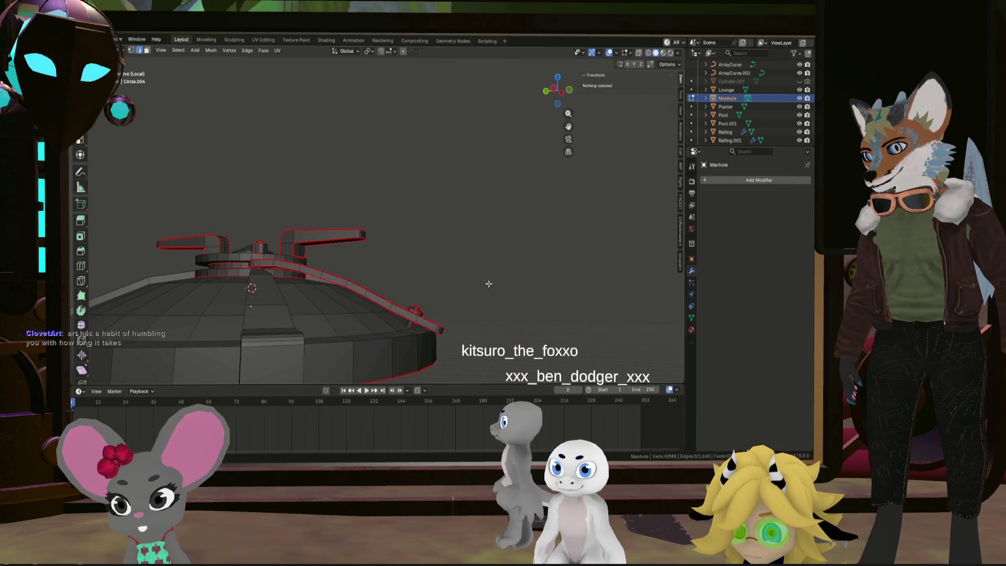
mouse_move(429, 321)
middle_down()
mouse_move(330, 227)
mouse_move(437, 93)
middle_up()
click(558, 87)
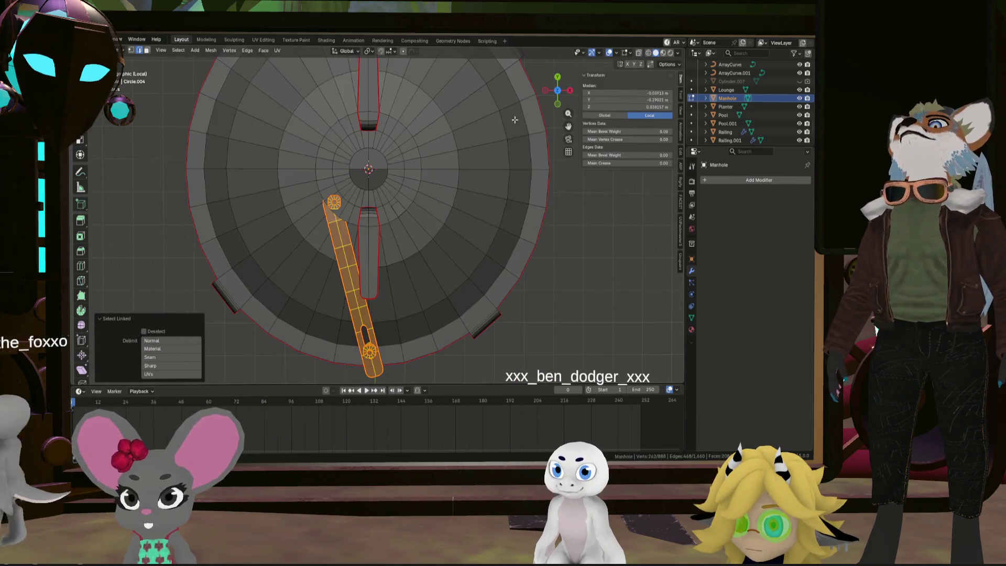
Duplicate the handle arm and rotate the copies 90° about the median point, then deselect all
click(370, 51)
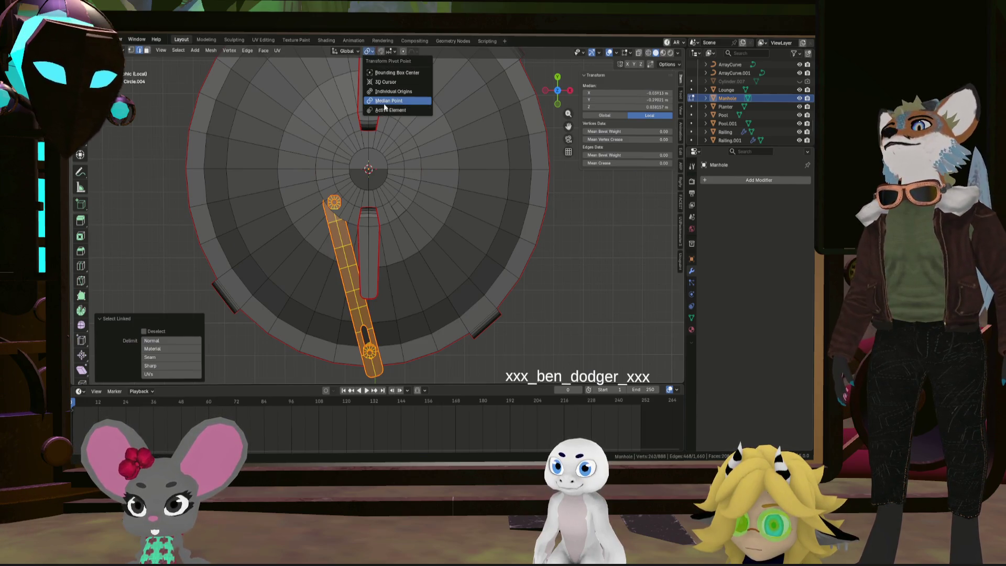
key(shift+d)
text(r)
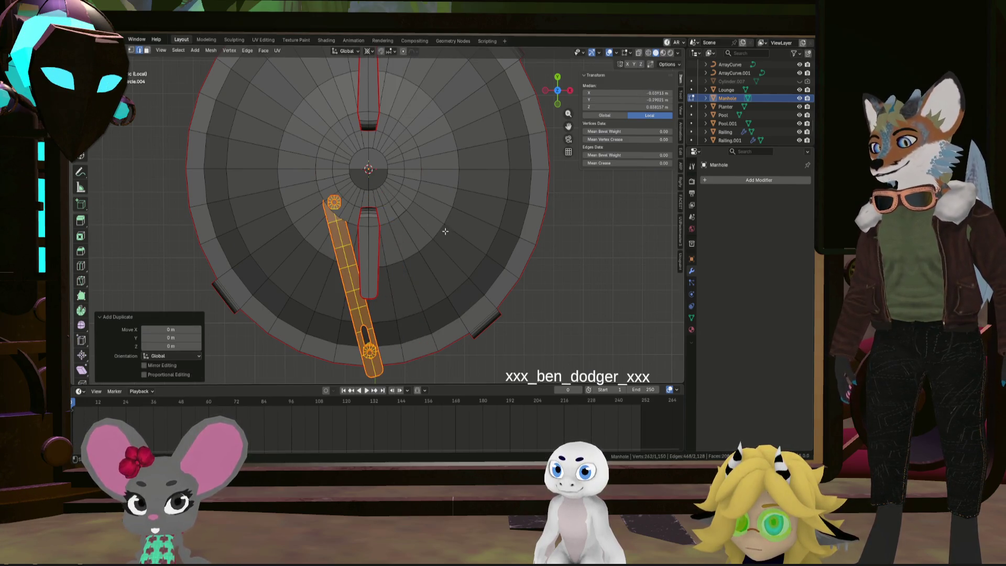
text(90)
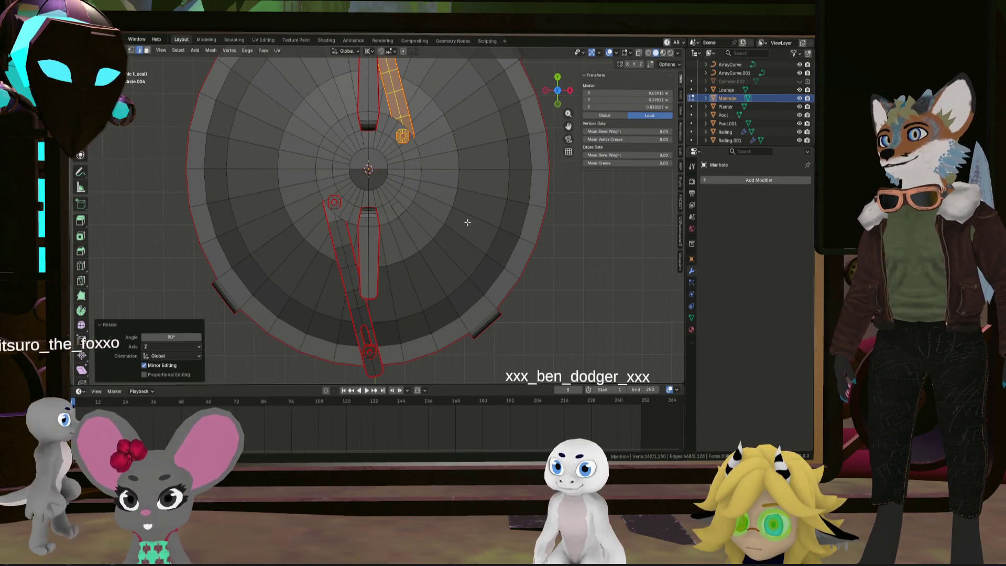
key(shift+r)
key(Escape)
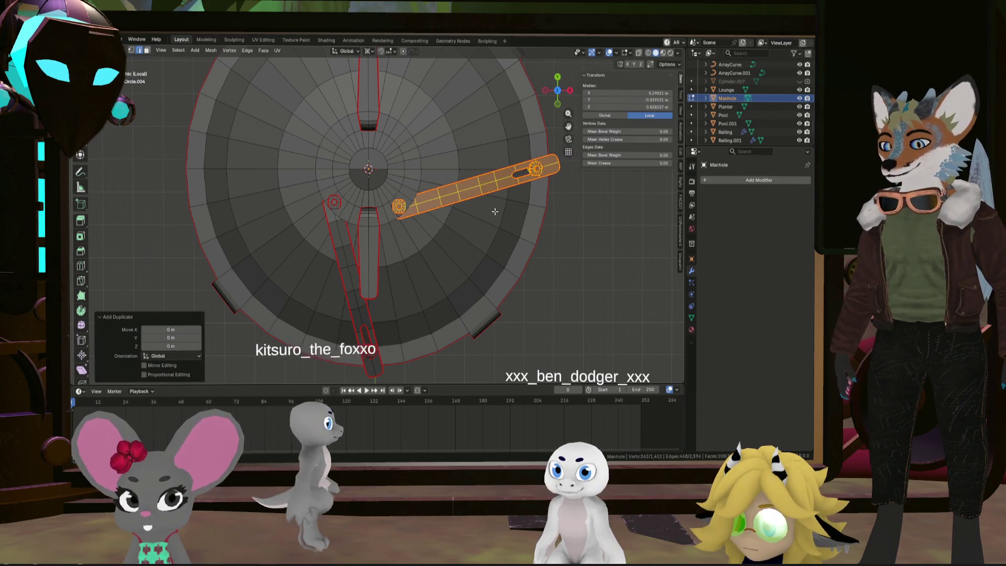
text(r90)
key(Return)
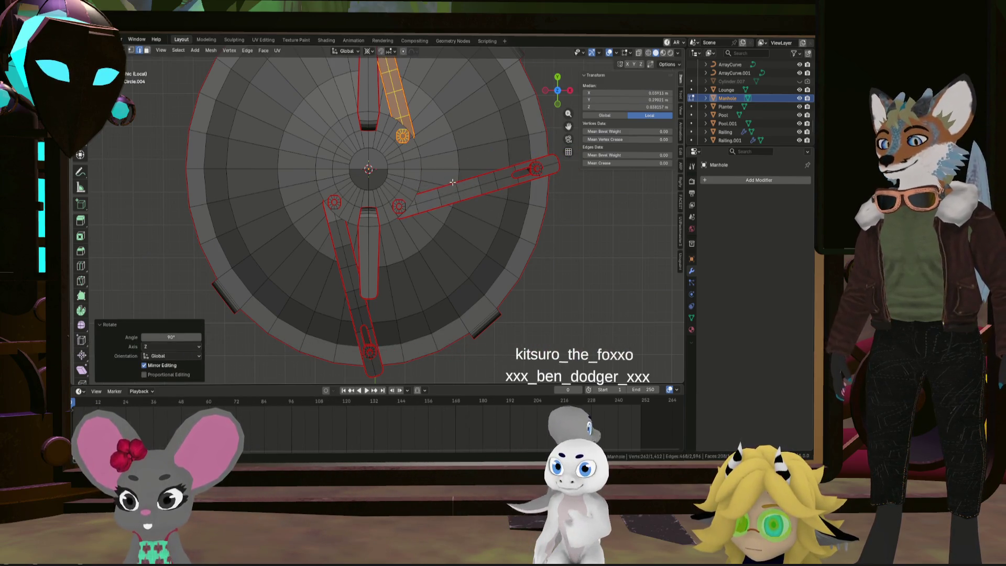
key(Escape)
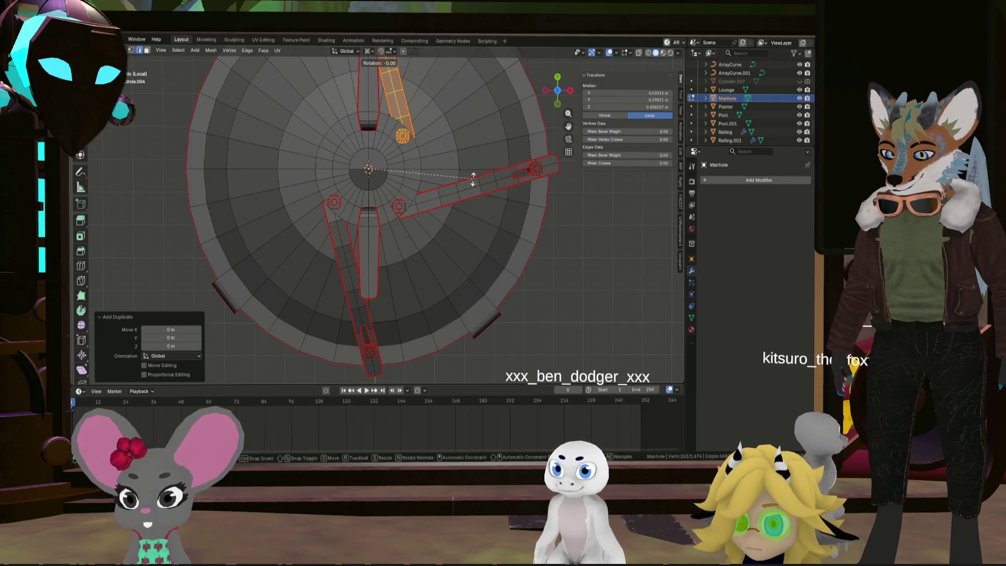
mouse_move(468, 205)
middle_down()
mouse_move(492, 309)
mouse_move(449, 231)
mouse_move(416, 238)
middle_up()
key(alt+a)
Mark the hub's lower edge loop as a seam
scroll(381, 178, up, 4)
scroll(380, 179, up, 2)
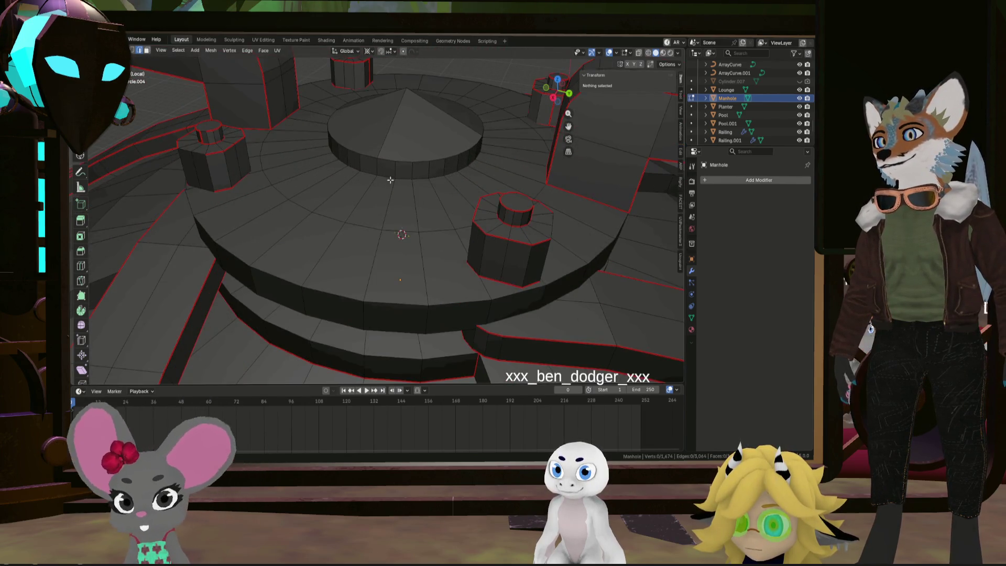
right_click(389, 177)
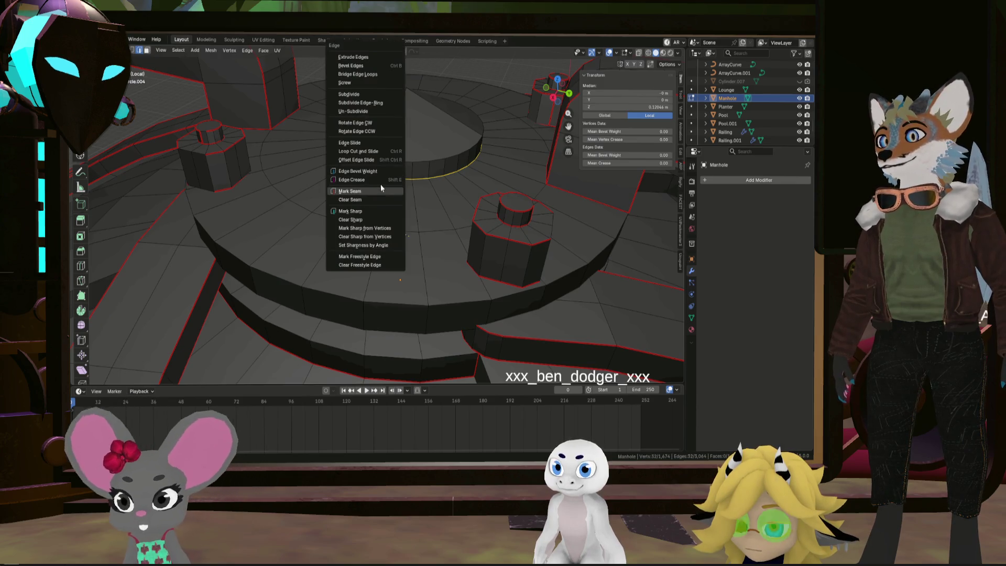
scroll(381, 184, down, 3)
click(416, 199)
scroll(416, 199, down, 3)
middle_drag(417, 199, 428, 181)
scroll(406, 228, up, 3)
middle_drag(406, 228, 385, 281)
scroll(386, 281, up, 1)
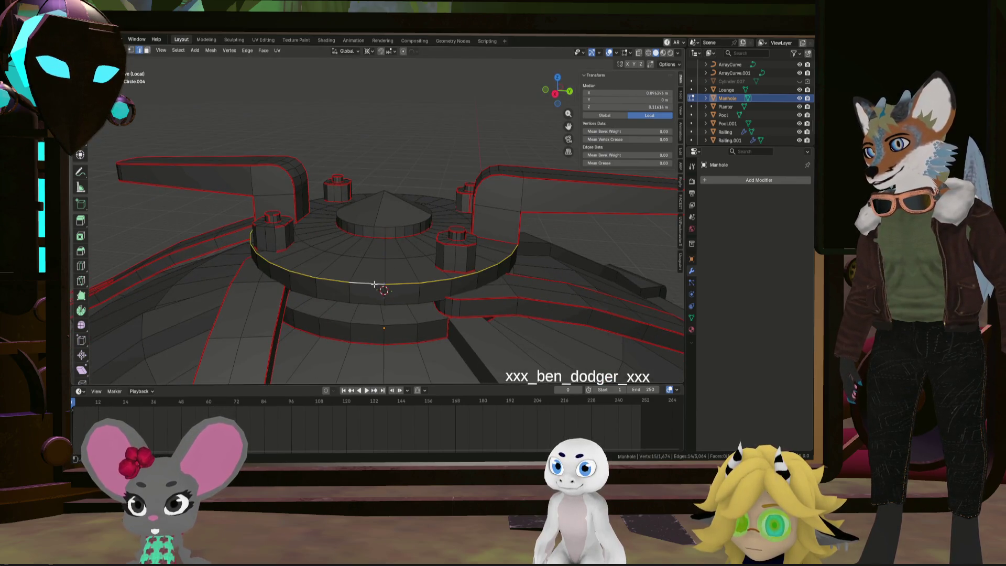
right_click(374, 284)
click(373, 284)
mouse_move(373, 284)
middle_down()
mouse_move(392, 225)
mouse_move(380, 270)
middle_up()
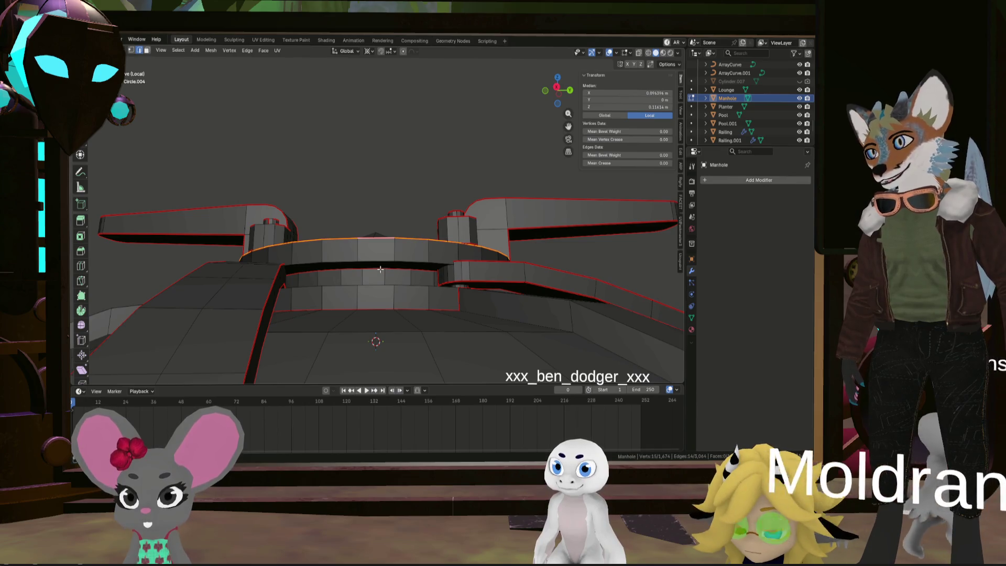
alt+click(378, 263)
right_click(378, 262)
click(378, 265)
Mark further hub edges, a horizontal hub loop and a vertical edge as seams
mouse_move(378, 265)
middle_down()
mouse_move(500, 282)
mouse_move(418, 223)
middle_up()
alt+click(419, 224)
key(ctrl+e)
click(423, 232)
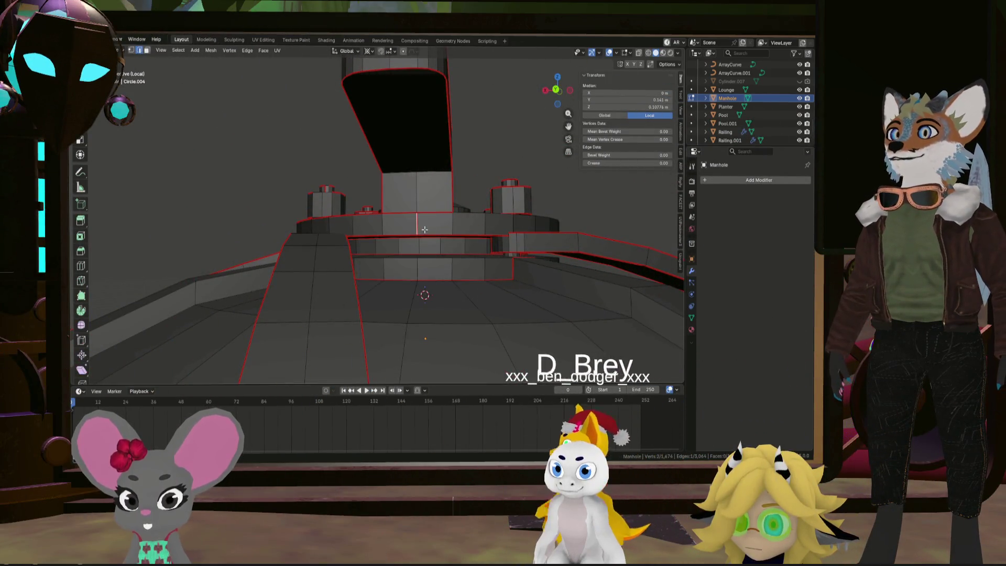
click(418, 269)
middle_drag(419, 268, 426, 258)
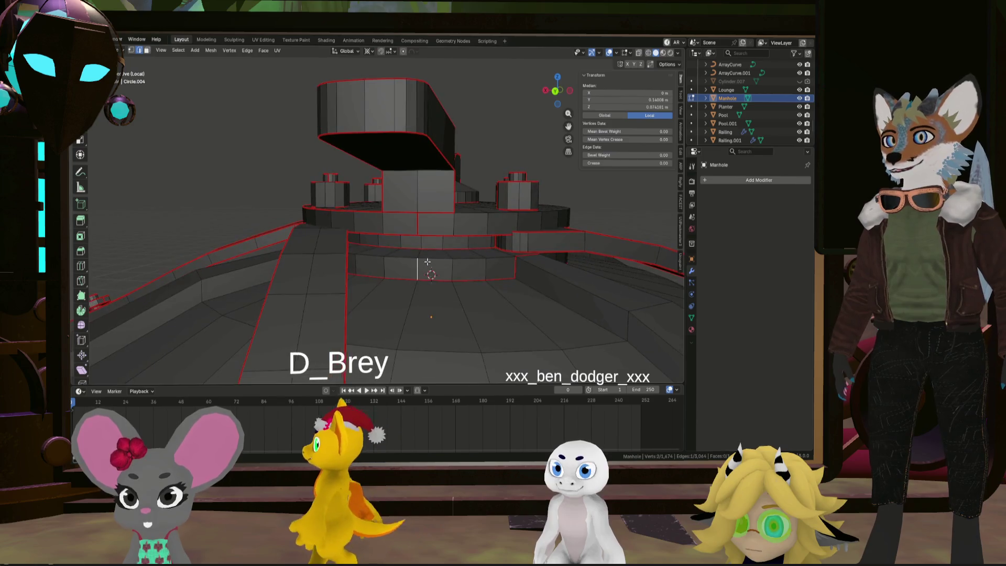
alt+click(426, 258)
key(ctrl+e)
click(426, 258)
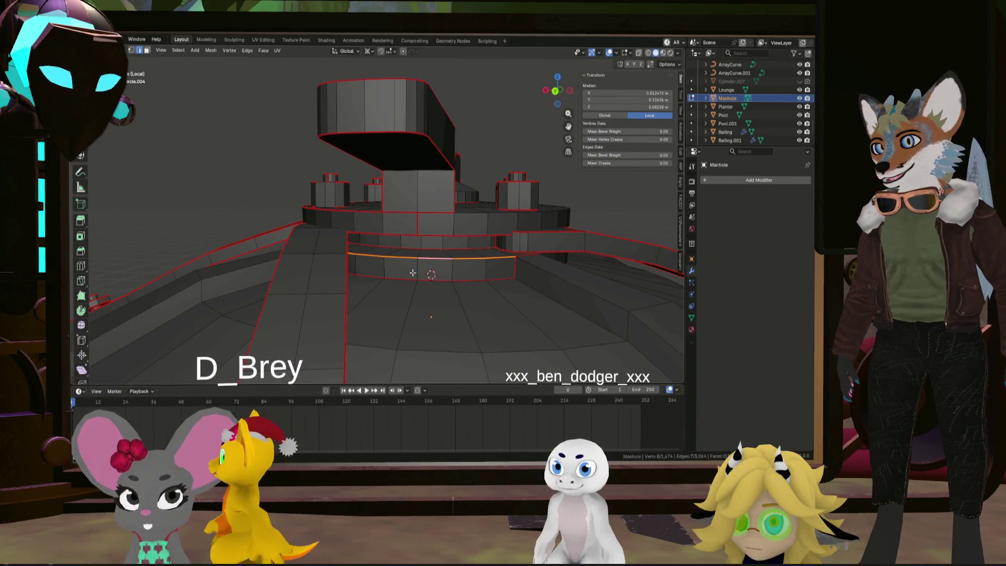
click(418, 271)
key(ctrl+e)
click(418, 271)
Mark the rim edge loop as a seam, then deselect everything
mouse_move(418, 271)
middle_down()
mouse_move(459, 268)
mouse_move(467, 245)
mouse_move(542, 238)
mouse_move(361, 290)
mouse_move(421, 305)
mouse_move(359, 312)
middle_up()
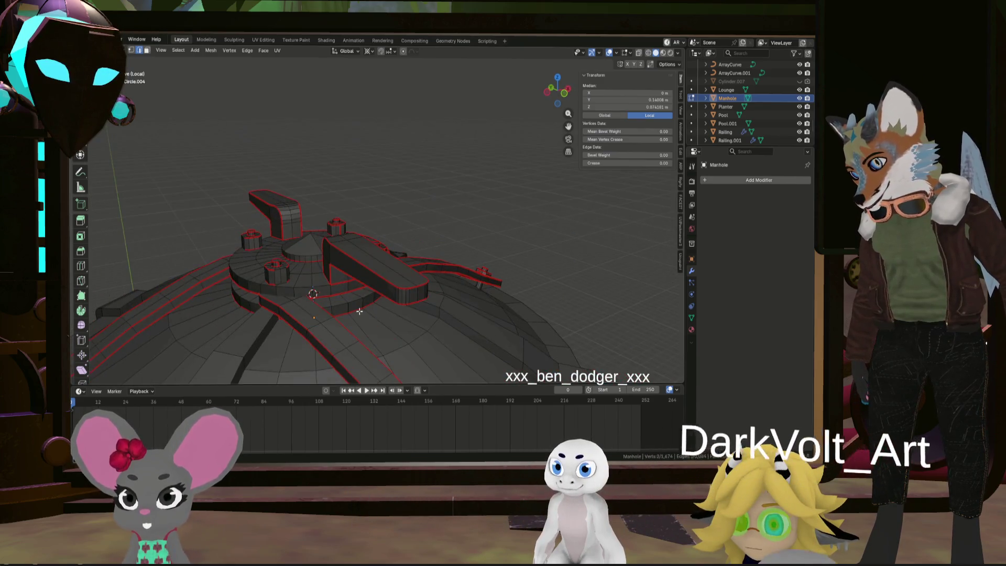
mouse_move(227, 275)
middle_down()
mouse_move(376, 267)
mouse_move(424, 278)
middle_up()
key(ctrl+e)
key(Escape)
alt+click(465, 274)
key(ctrl+e)
click(467, 281)
mouse_move(466, 281)
middle_down()
mouse_move(447, 223)
mouse_move(341, 247)
mouse_move(472, 283)
mouse_move(417, 270)
mouse_move(409, 249)
mouse_move(388, 251)
mouse_move(422, 246)
mouse_move(411, 259)
mouse_move(417, 274)
middle_up()
key(ctrl+e)
key(Escape)
scroll(415, 238, up, 5)
scroll(389, 251, down, 5)
key(alt+a)
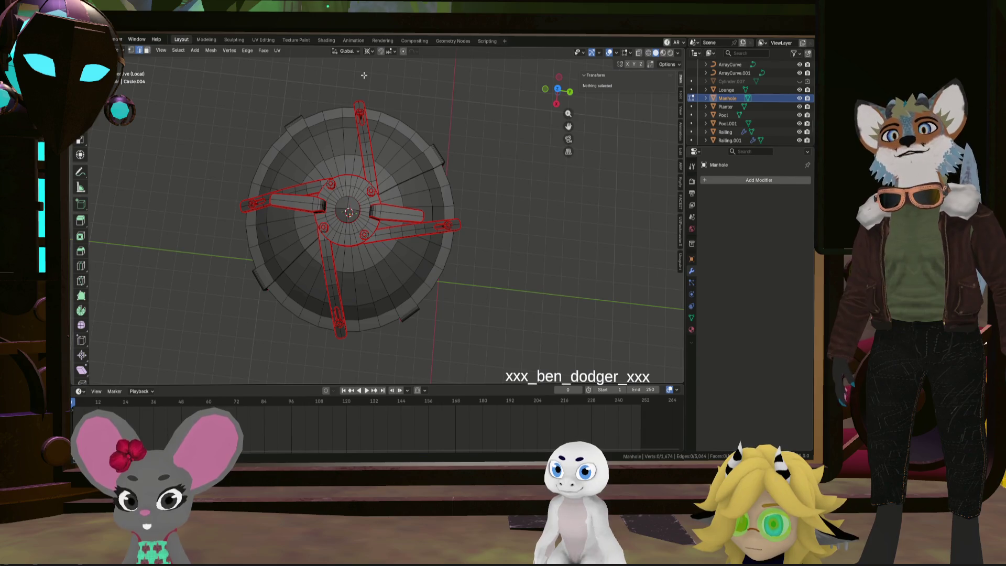
Select the manhole body and four handle arms, then unwrap them in UV Editing
key(l)
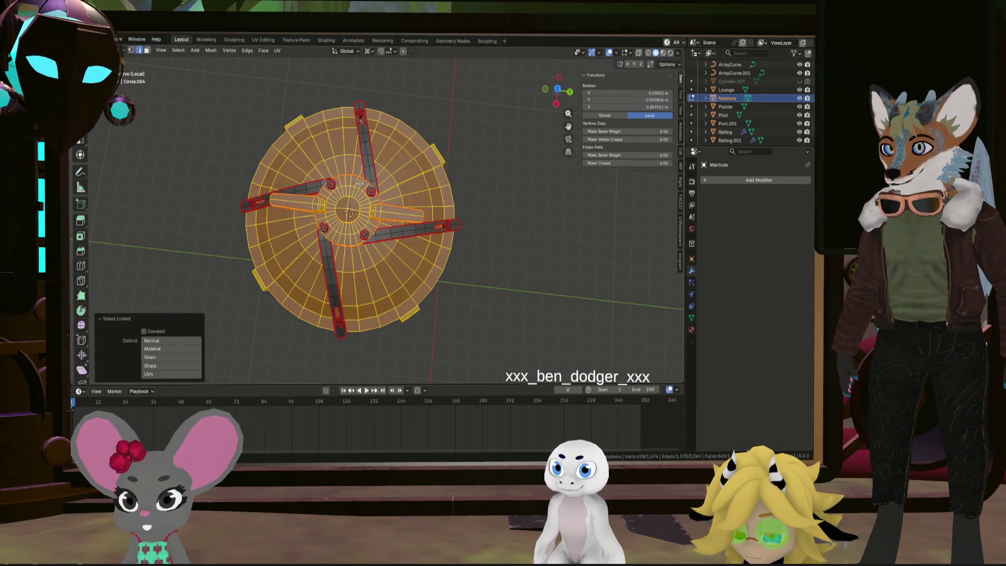
key(l)
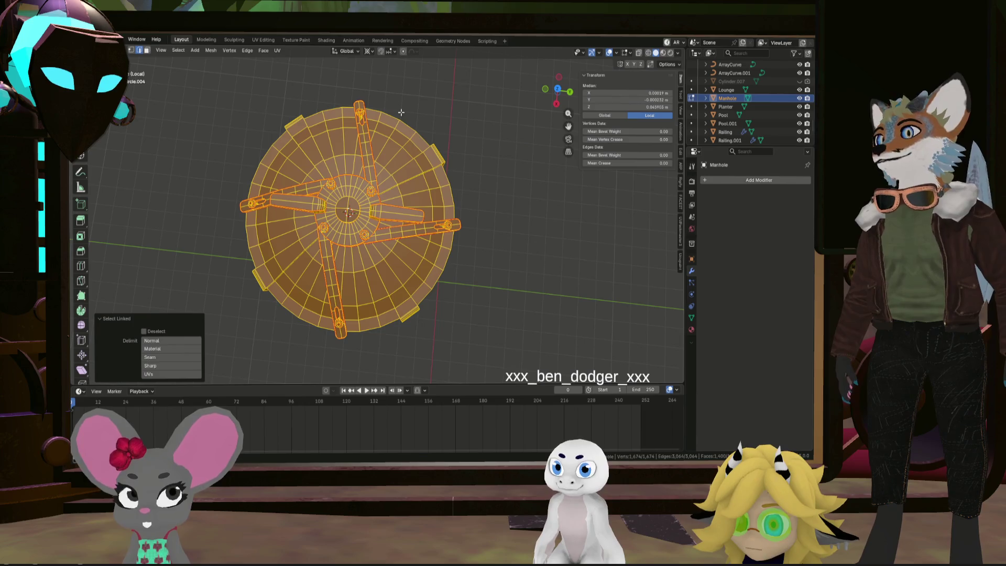
click(268, 41)
click(595, 52)
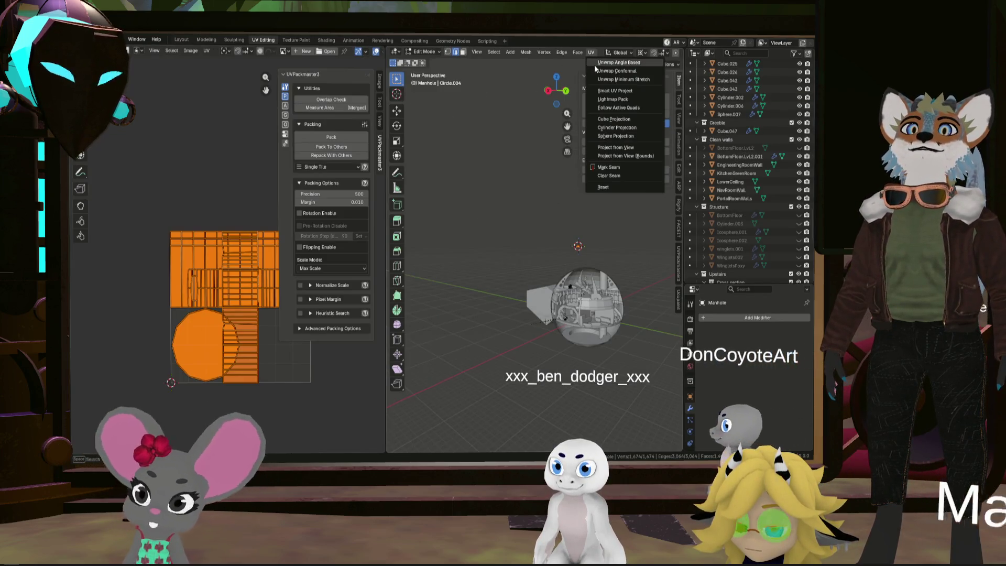
click(594, 65)
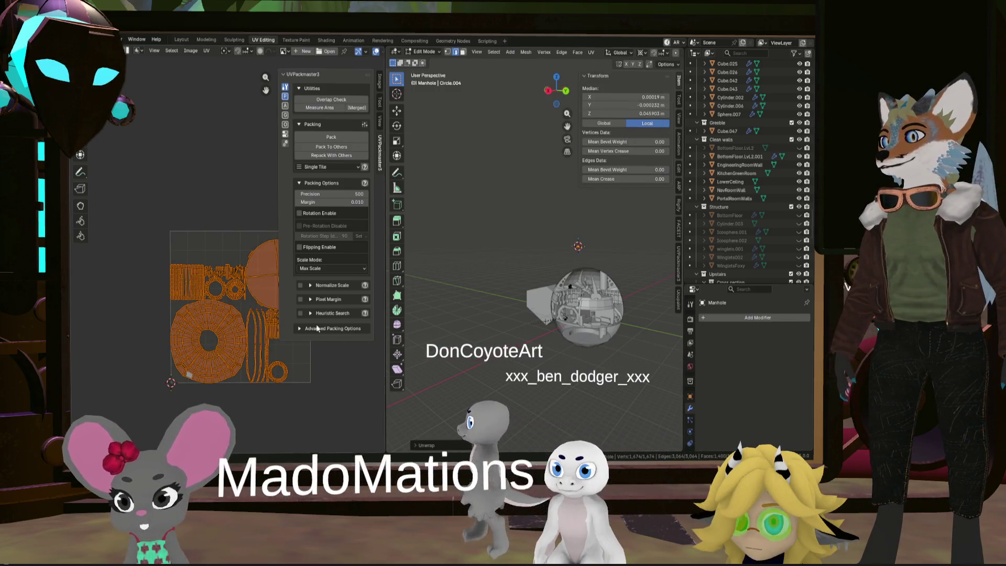
Pan and zoom the UV editor to inspect the strip, circle and %-shaped islands
scroll(259, 335, up, 5)
scroll(238, 317, down, 2)
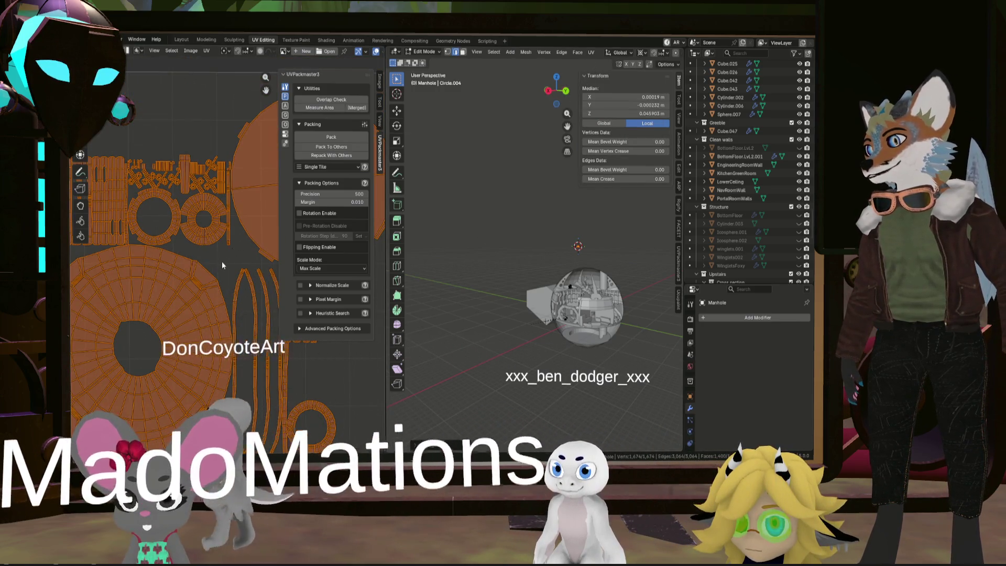
scroll(160, 291, up, 4)
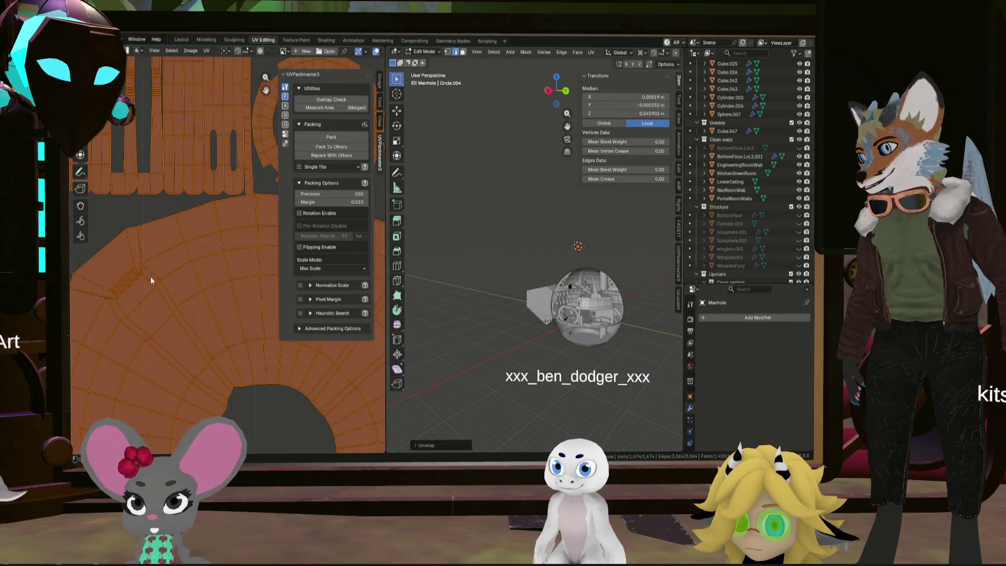
scroll(288, 379, down, 3)
mouse_move(289, 378)
middle_down()
mouse_move(231, 316)
mouse_move(202, 257)
middle_up()
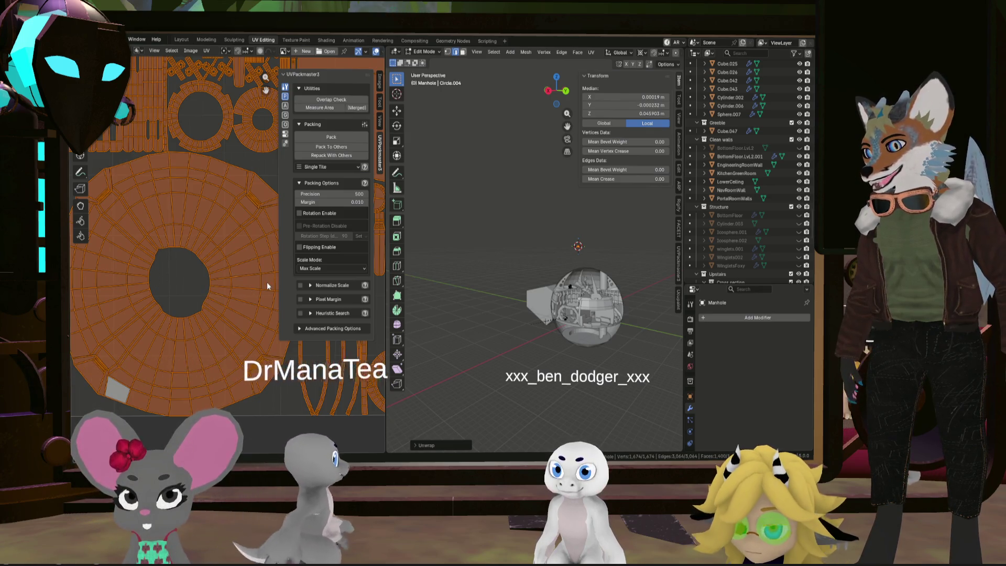
scroll(252, 236, up, 2)
scroll(238, 194, down, 5)
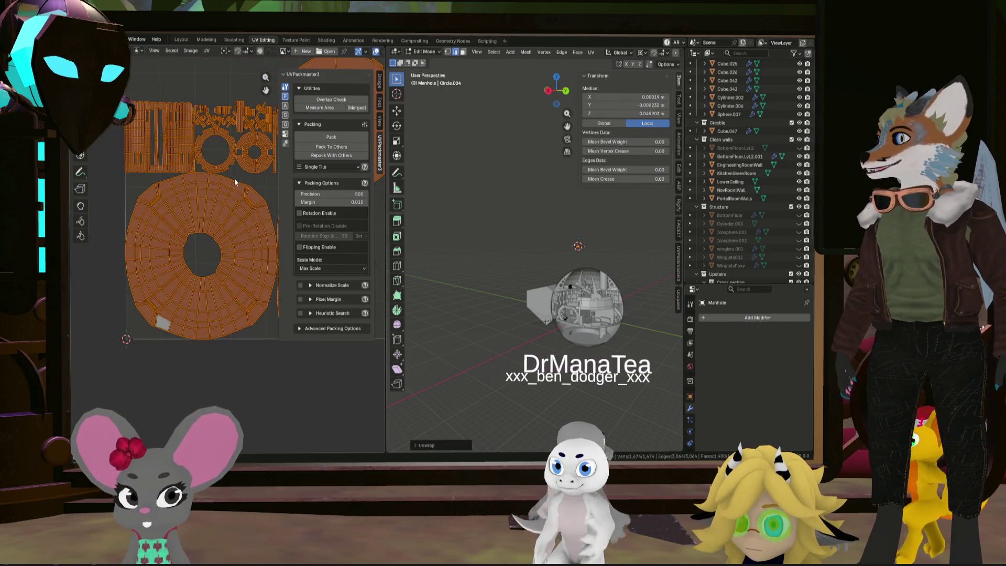
middle_drag(172, 280, 202, 324)
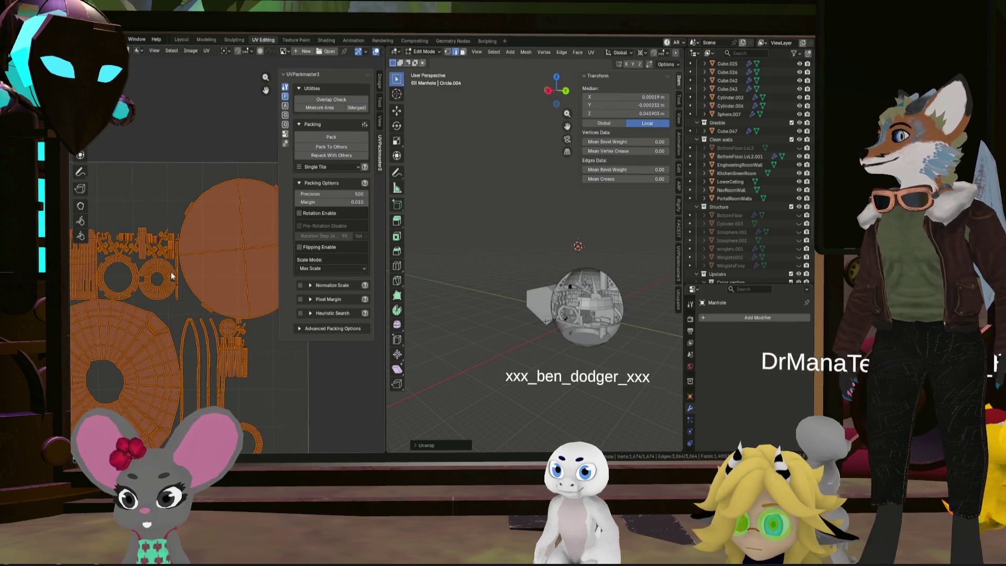
scroll(240, 292, up, 5)
mouse_move(230, 294)
middle_down()
mouse_move(221, 248)
mouse_move(210, 287)
middle_up()
scroll(212, 184, up, 3)
middle_drag(212, 185, 219, 225)
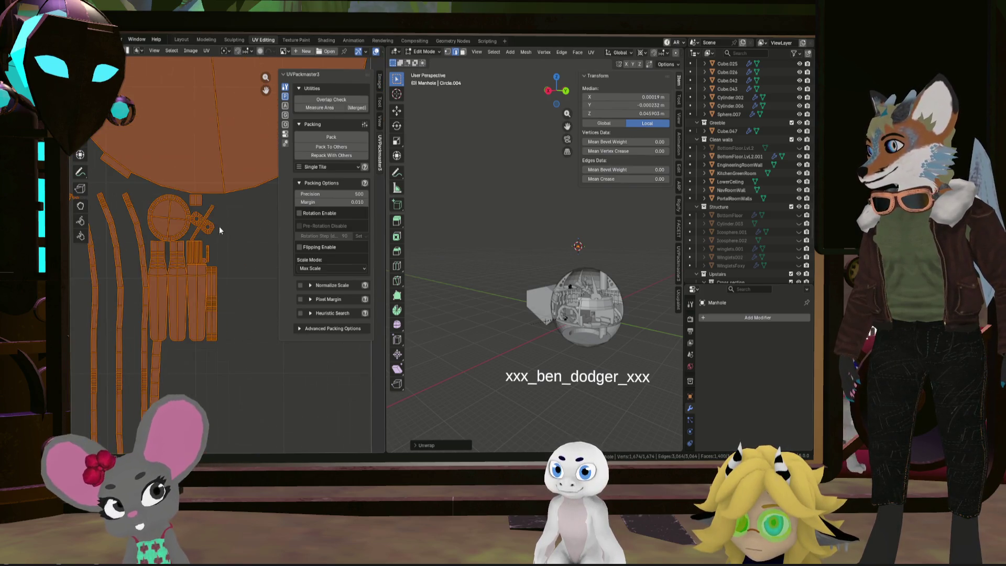
scroll(267, 372, up, 3)
scroll(268, 372, down, 5)
middle_drag(200, 280, 212, 301)
scroll(217, 313, up, 3)
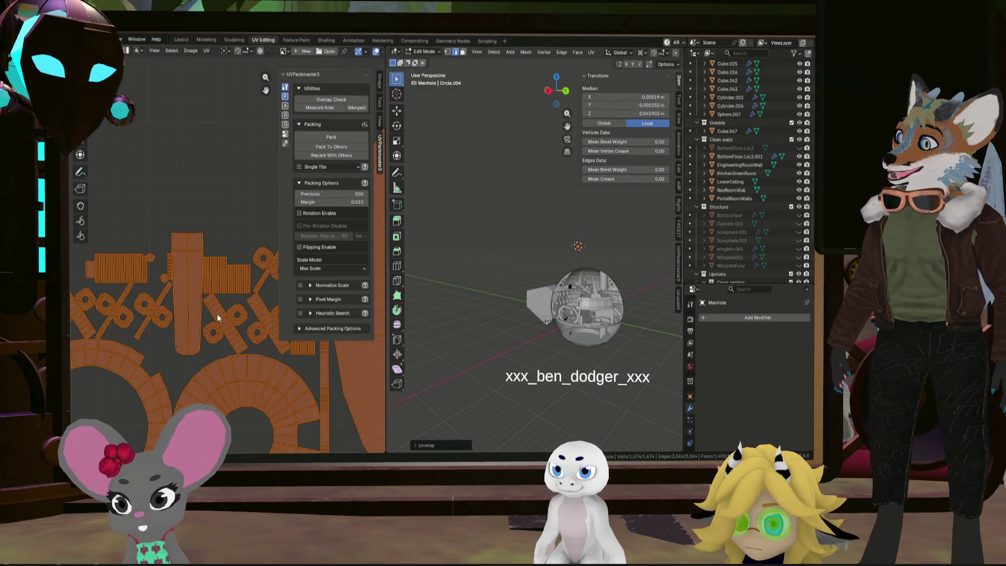
scroll(225, 315, up, 3)
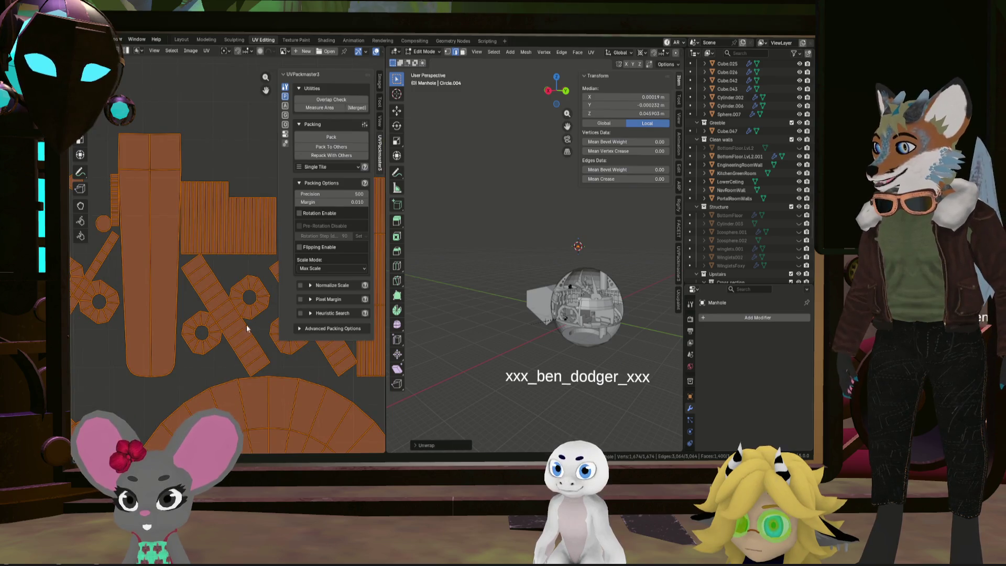
scroll(247, 328, down, 3)
mouse_move(213, 300)
middle_down()
mouse_move(177, 339)
mouse_move(202, 341)
middle_up()
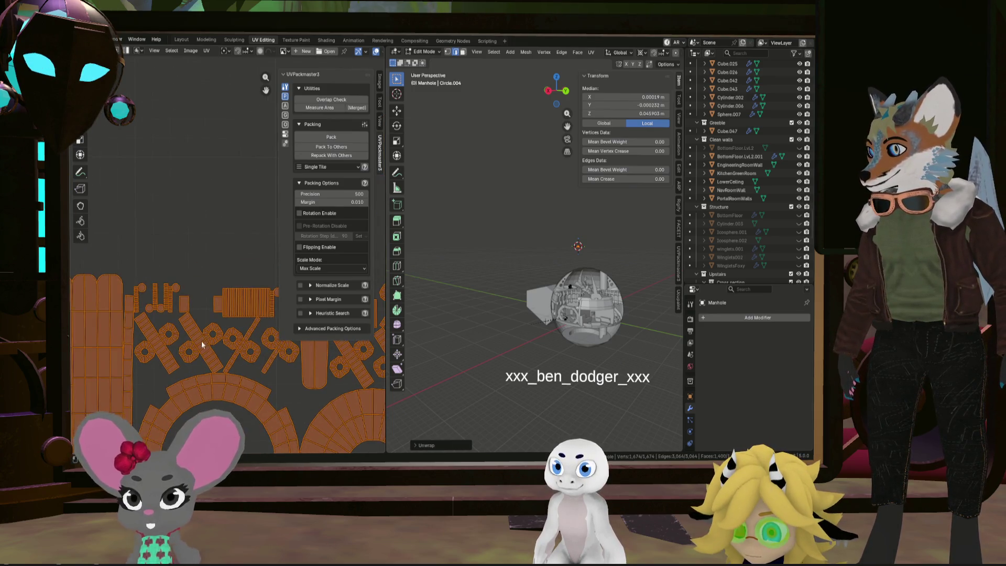
scroll(201, 340, up, 2)
scroll(212, 360, down, 2)
scroll(225, 344, up, 2)
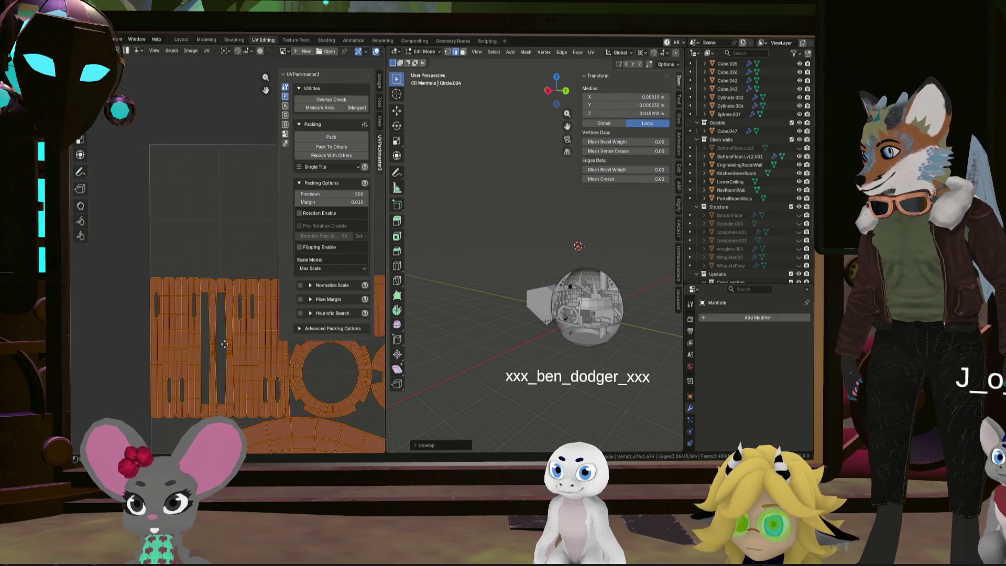
scroll(217, 362, up, 5)
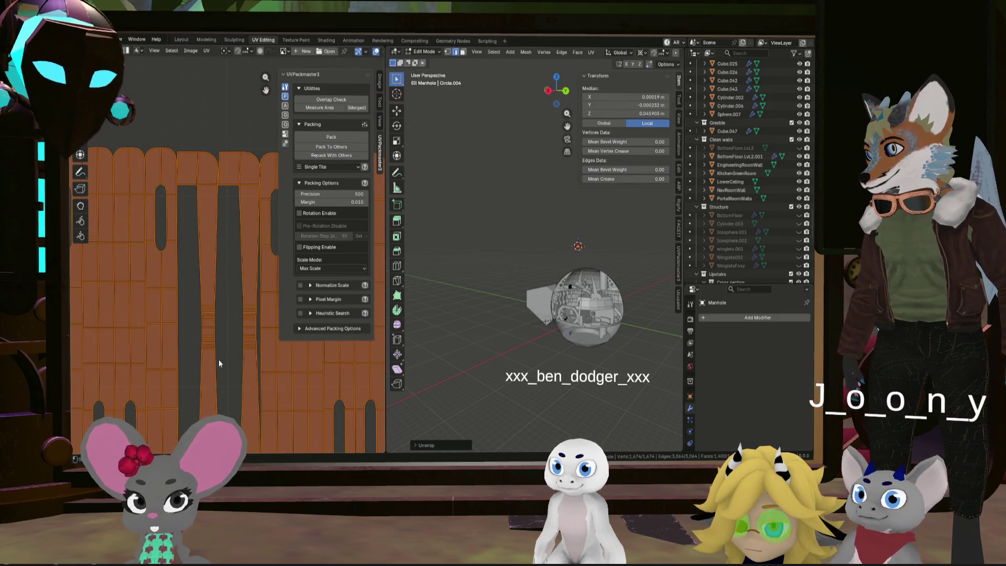
scroll(215, 356, right, 3)
scroll(274, 229, down, 2)
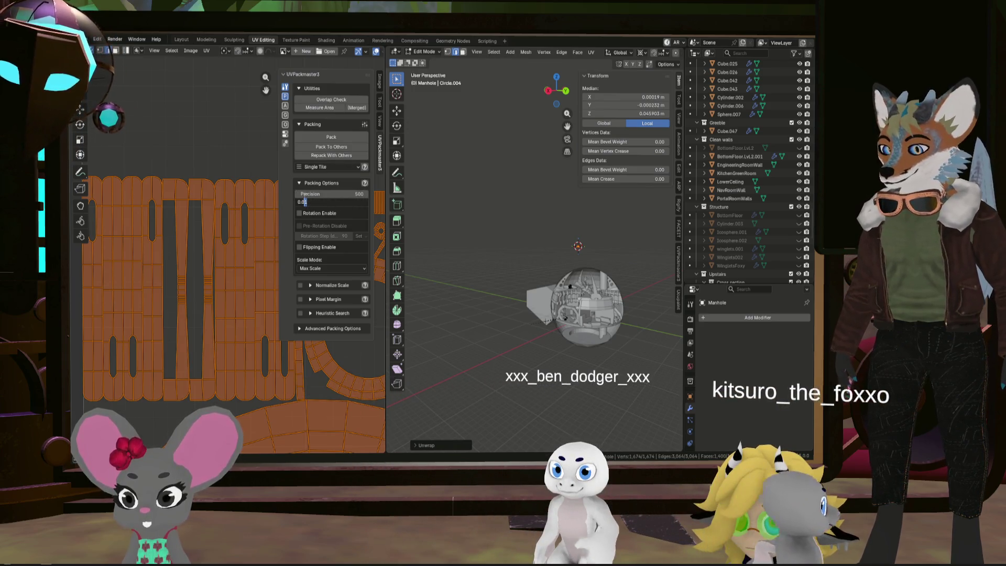
Pack the manhole's UV islands at a 0.030 margin, deselect all, and return to Object Mode
key(Return)
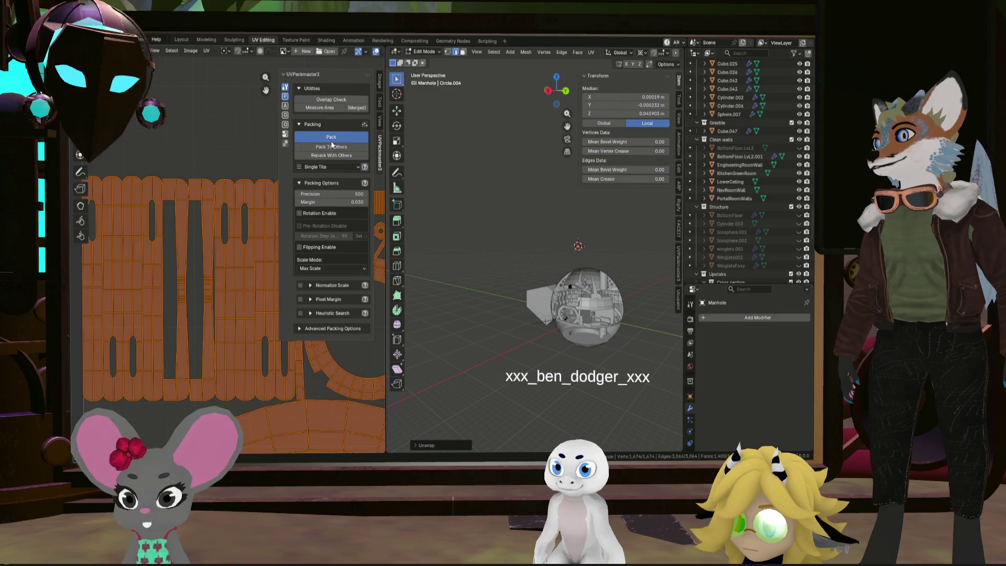
scroll(254, 197, down, 3)
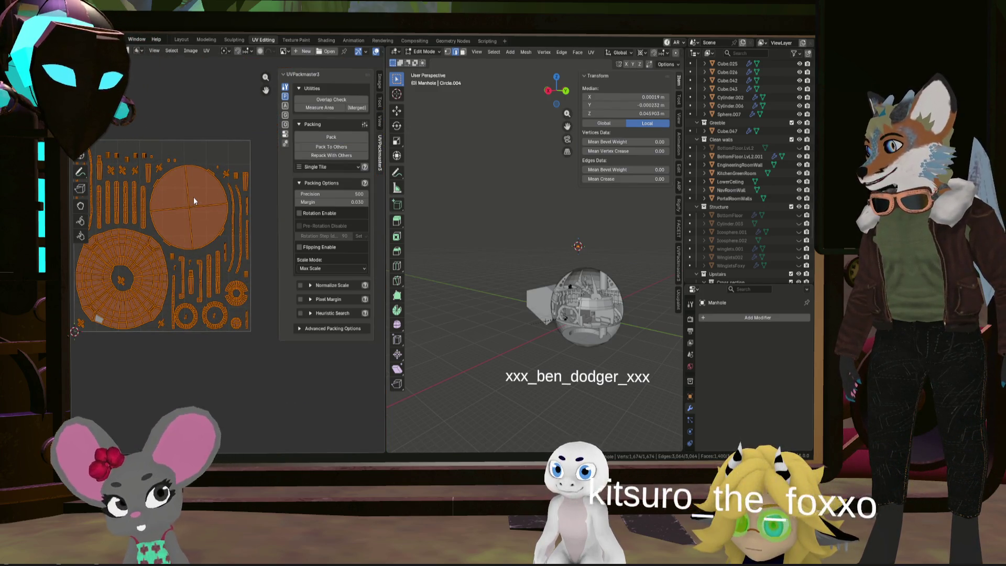
click(527, 181)
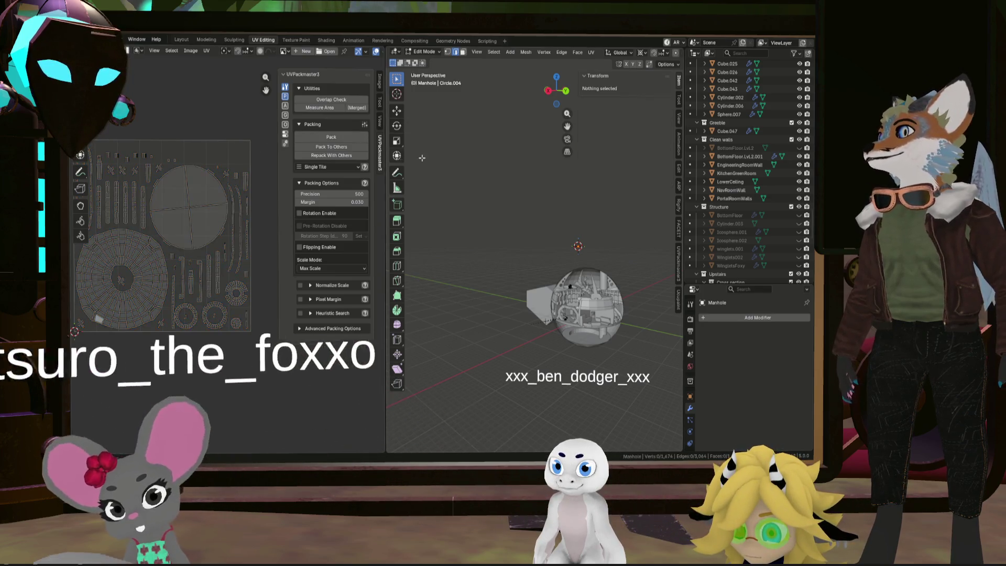
key(Tab)
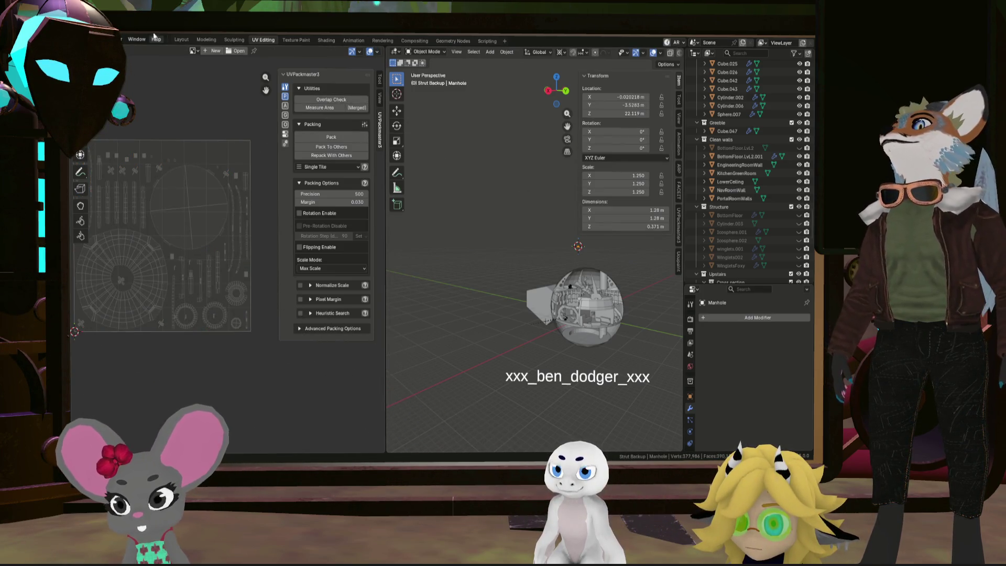
click(181, 40)
Exit Local view so the manhole shows within the full level scene
scroll(337, 250, up, 5)
scroll(376, 241, down, 5)
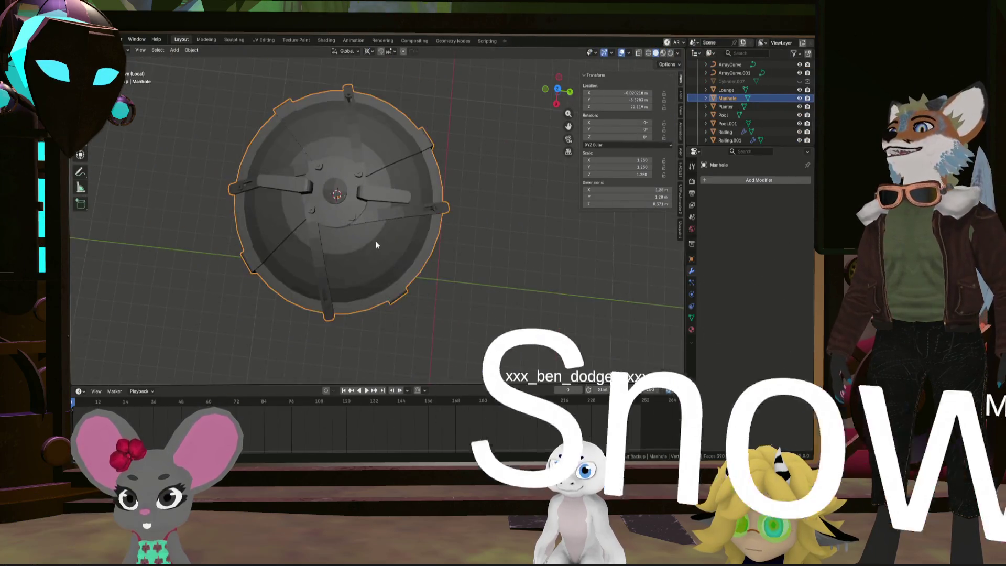
middle_drag(376, 241, 355, 202)
key(KP_Divide)
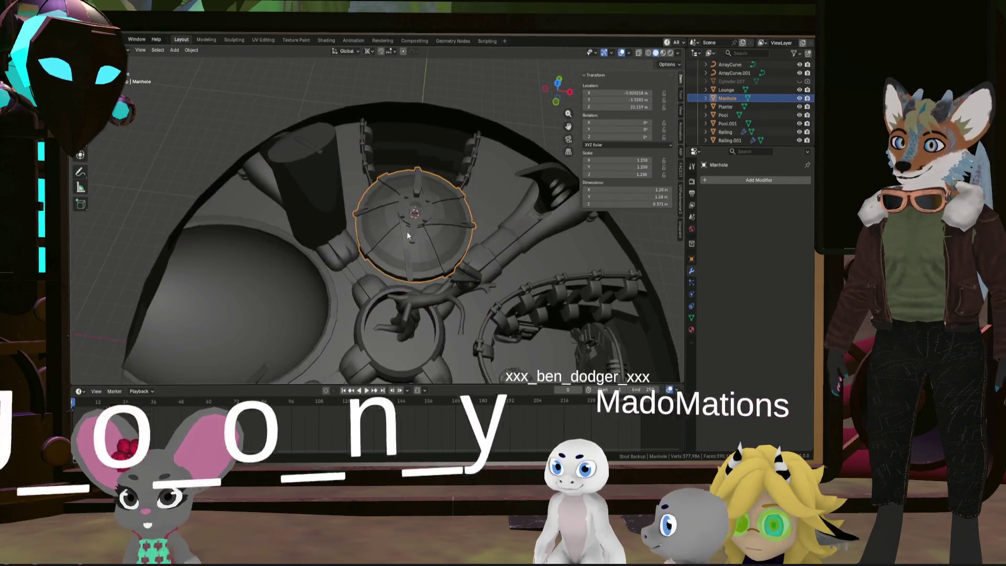
mouse_move(437, 242)
middle_down()
mouse_move(478, 254)
mouse_move(414, 289)
middle_up()
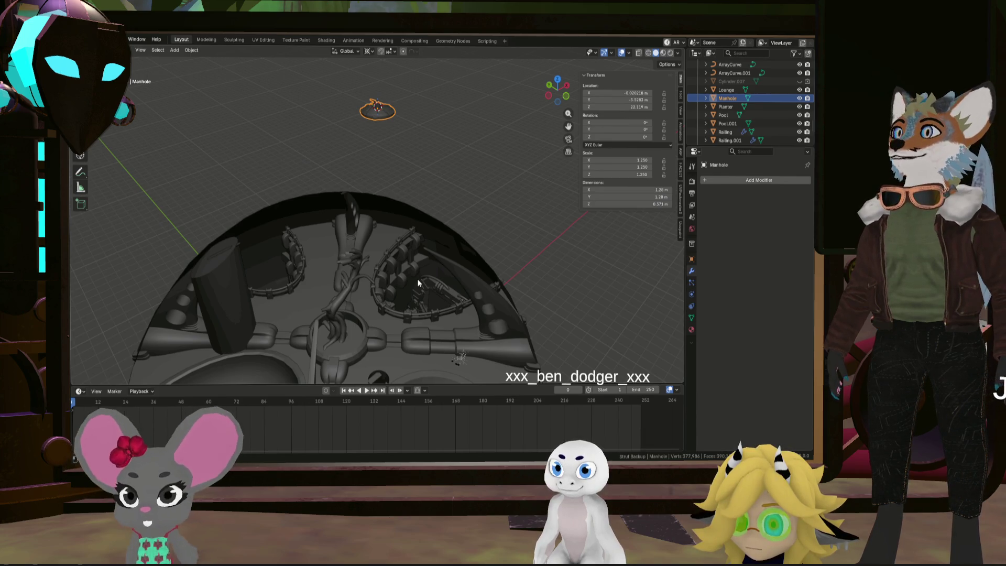
Orbit to look down on the manhole and browse the Object menu
scroll(419, 237, up, 4)
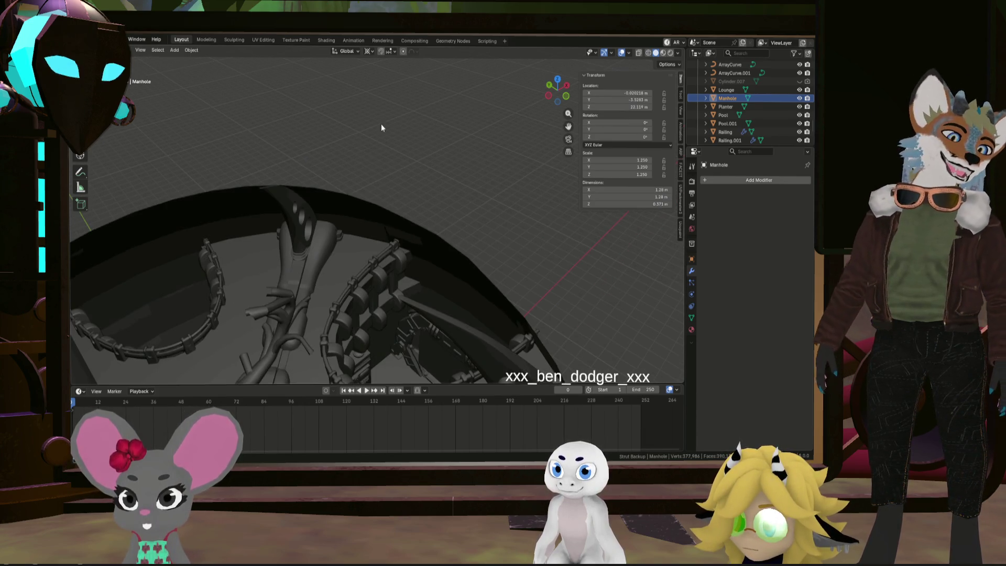
scroll(395, 146, down, 4)
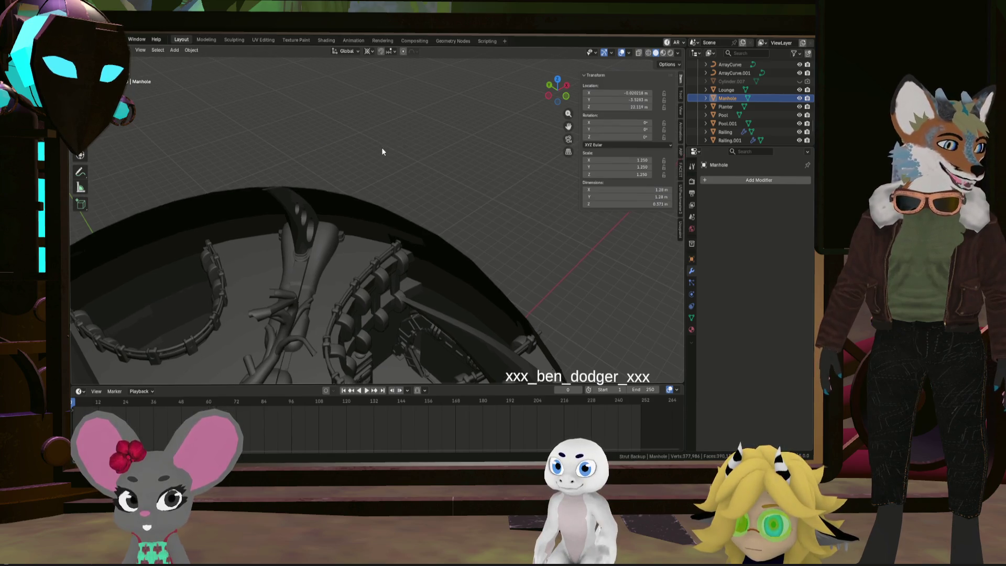
scroll(470, 192, up, 1)
scroll(505, 203, up, 3)
mouse_move(491, 226)
middle_down()
mouse_move(519, 227)
mouse_move(420, 256)
mouse_move(429, 252)
middle_up()
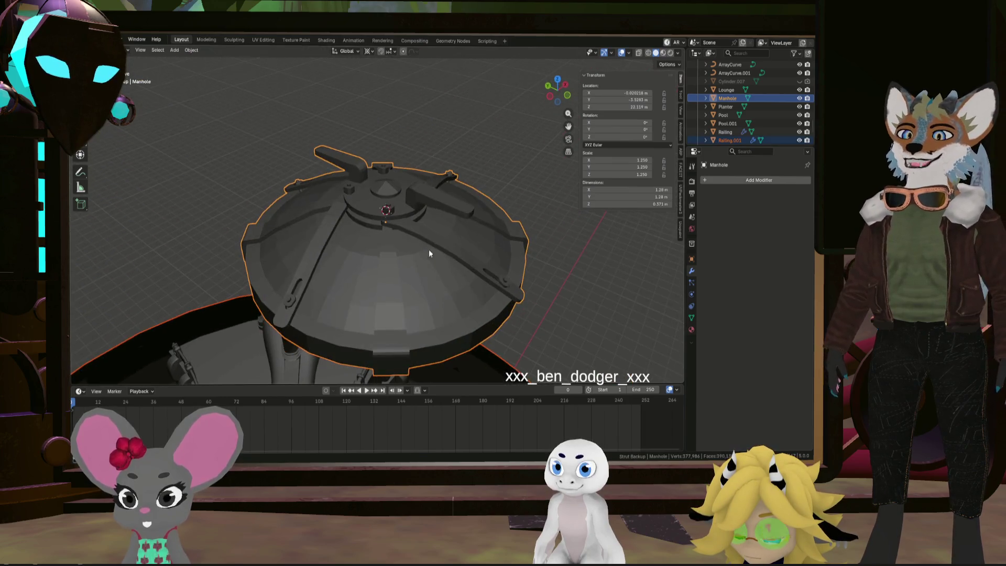
click(193, 50)
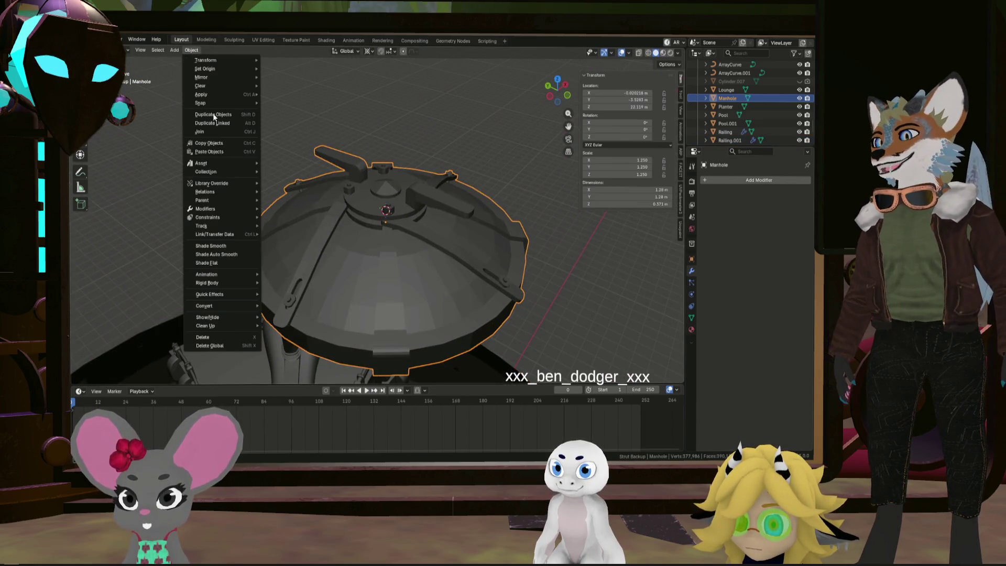
mouse_move(245, 163)
Pan and zoom to a top-down view centred on the manhole
middle_drag(325, 220, 403, 262)
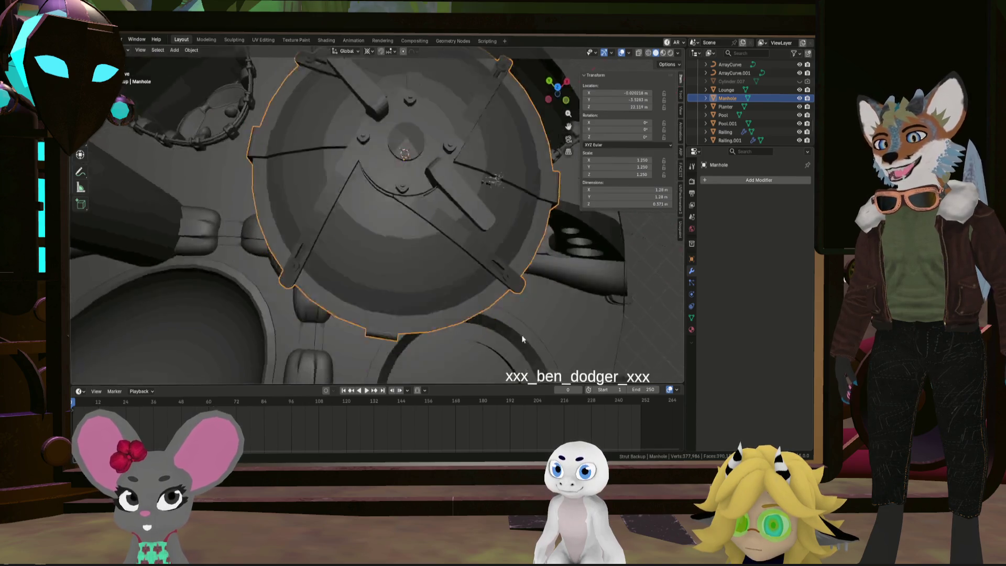
scroll(407, 265, down, 3)
scroll(219, 196, up, 1)
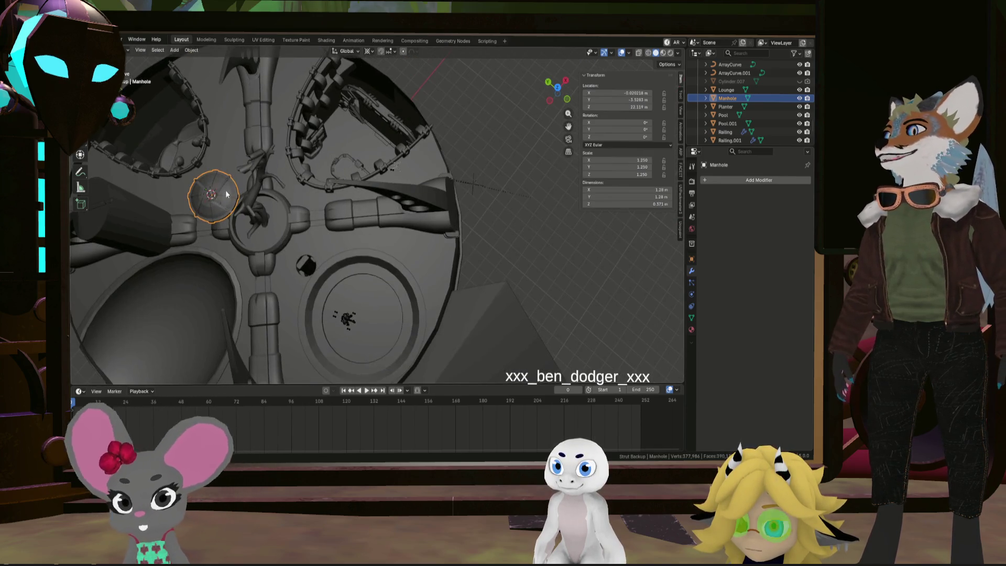
shift+middle_drag(220, 195, 392, 234)
scroll(393, 234, up, 2)
scroll(392, 231, up, 3)
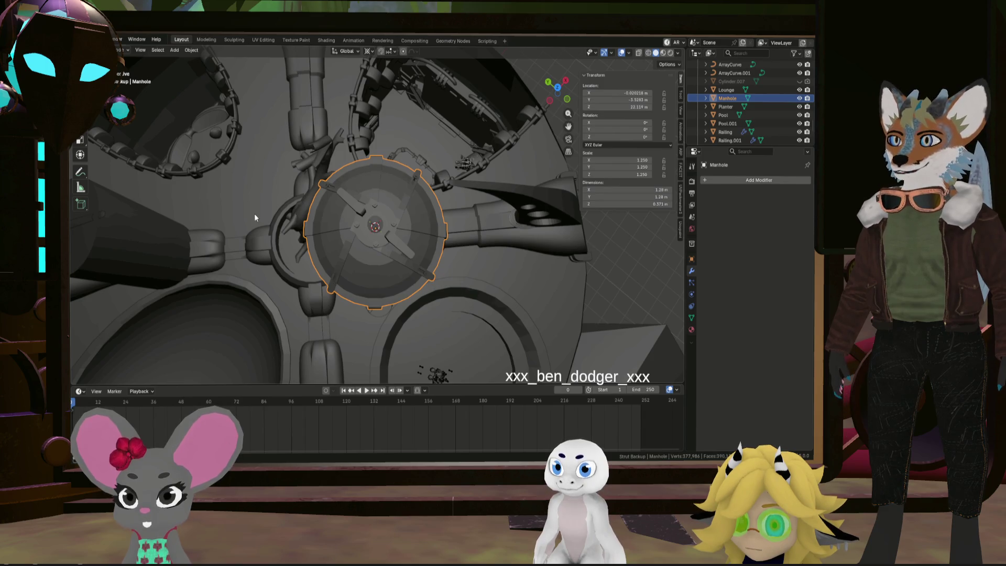
mouse_move(329, 218)
middle_down()
mouse_move(327, 199)
mouse_move(330, 221)
mouse_move(351, 244)
mouse_move(357, 222)
middle_up()
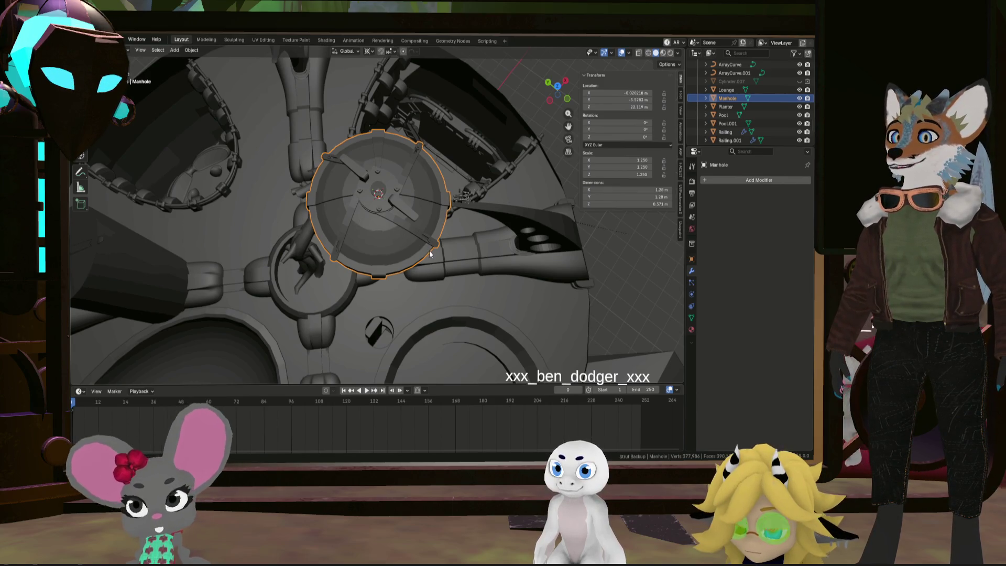
mouse_move(425, 251)
middle_down()
mouse_move(421, 269)
mouse_move(409, 235)
middle_up()
Rotate the manhole 45° about global Z and check it from top view
key(r)
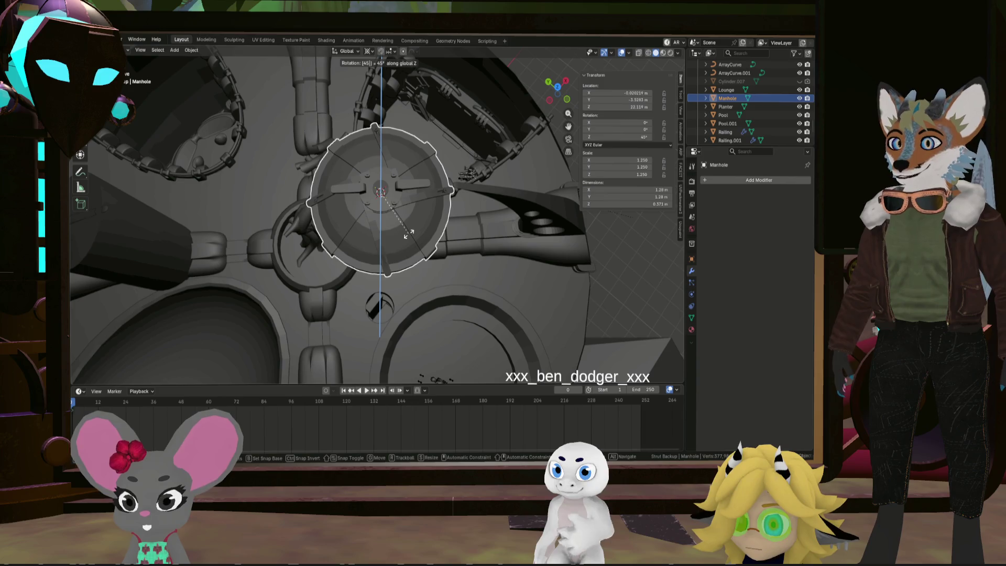
key(Return)
mouse_move(408, 234)
middle_down()
mouse_move(445, 263)
mouse_move(437, 264)
middle_up()
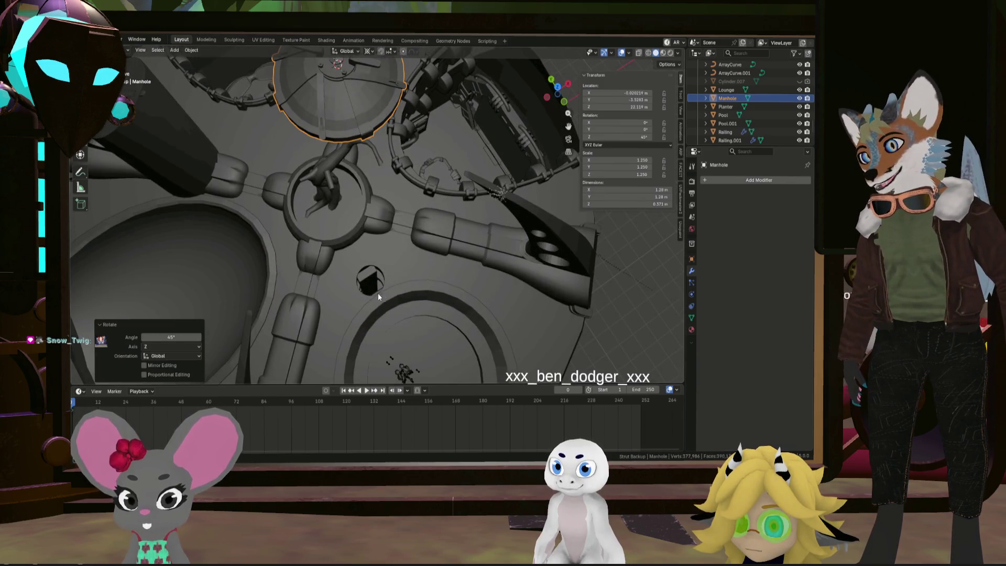
middle_drag(394, 217, 387, 220)
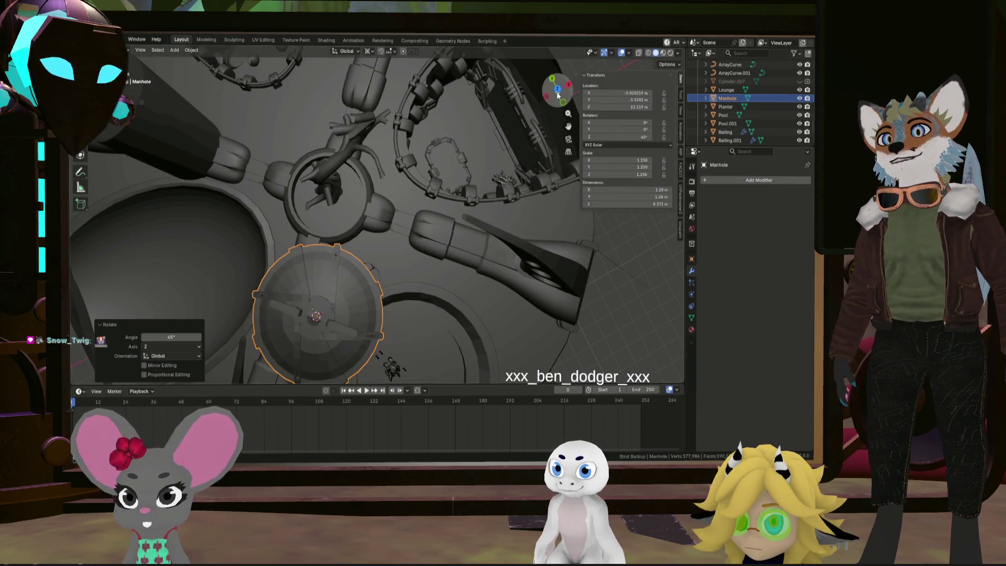
click(556, 92)
click(557, 93)
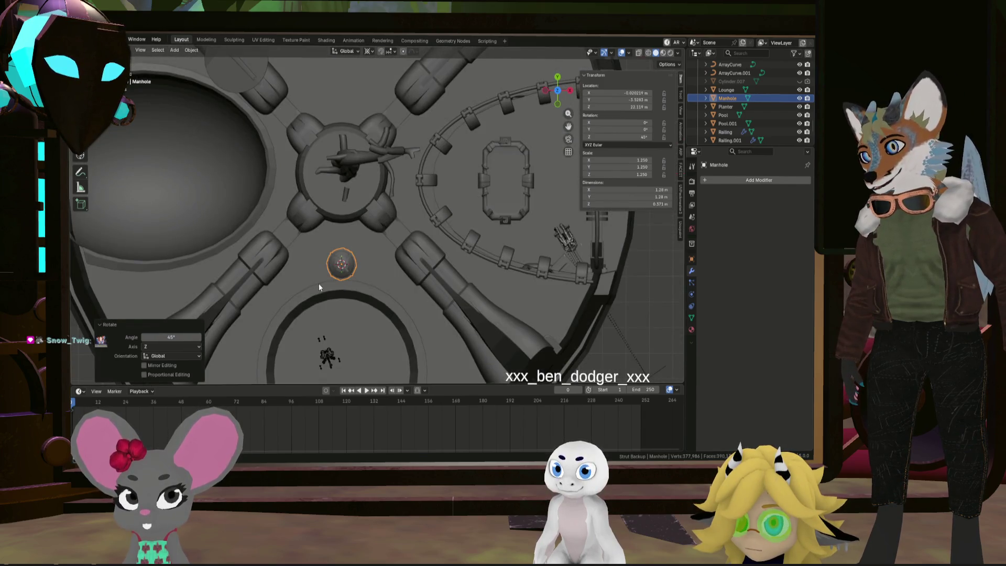
scroll(341, 270, up, 10)
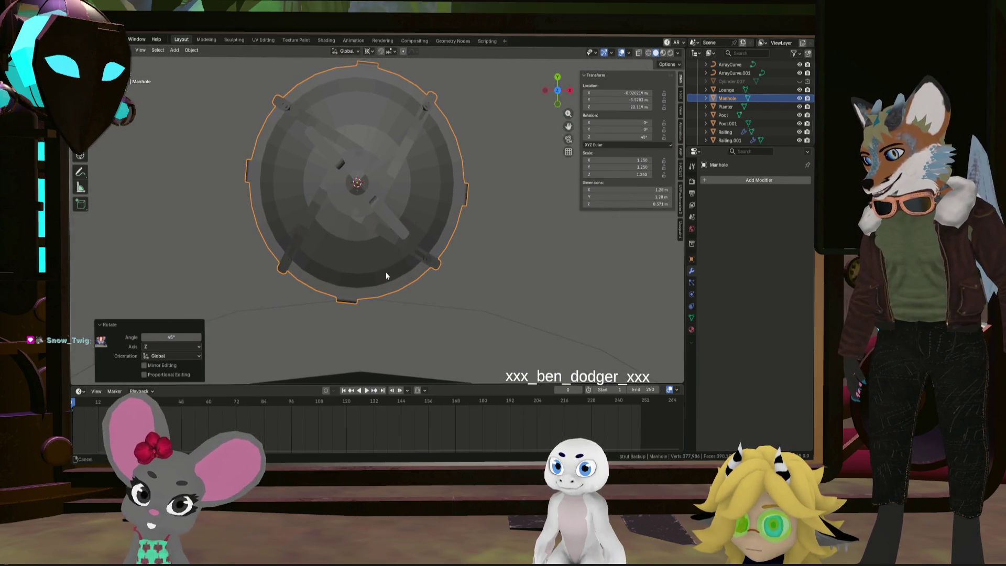
Rotate the manhole a further 5.18° and enter Edit Mode on its mesh
key(s)
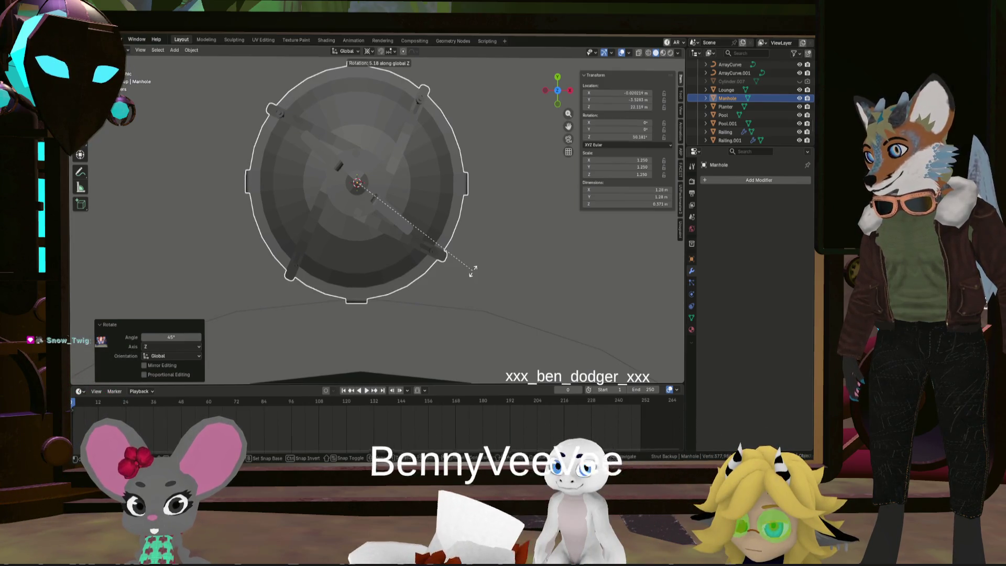
click(471, 272)
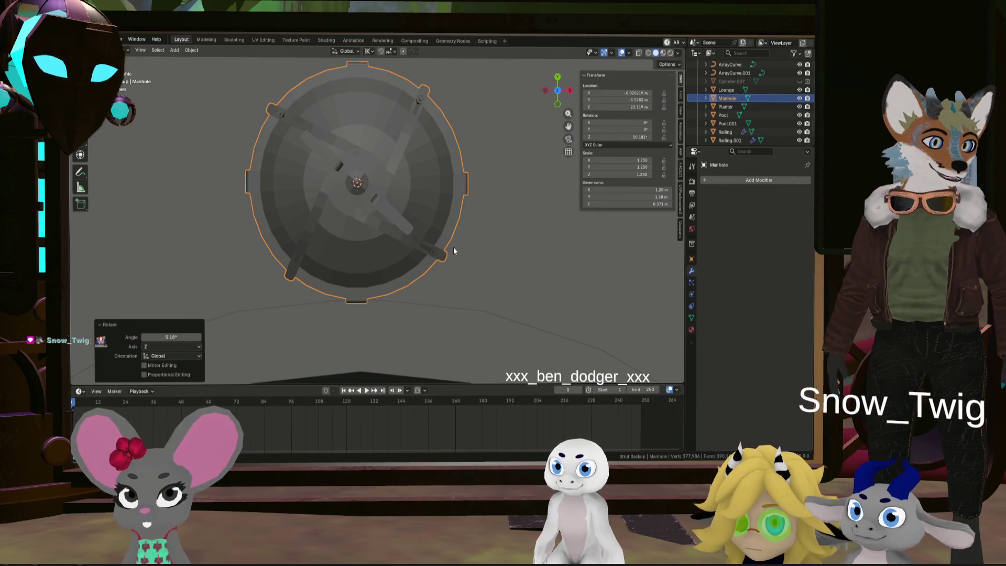
key(Tab)
mouse_move(451, 244)
middle_down()
mouse_move(416, 230)
mouse_move(398, 283)
mouse_move(406, 307)
middle_up()
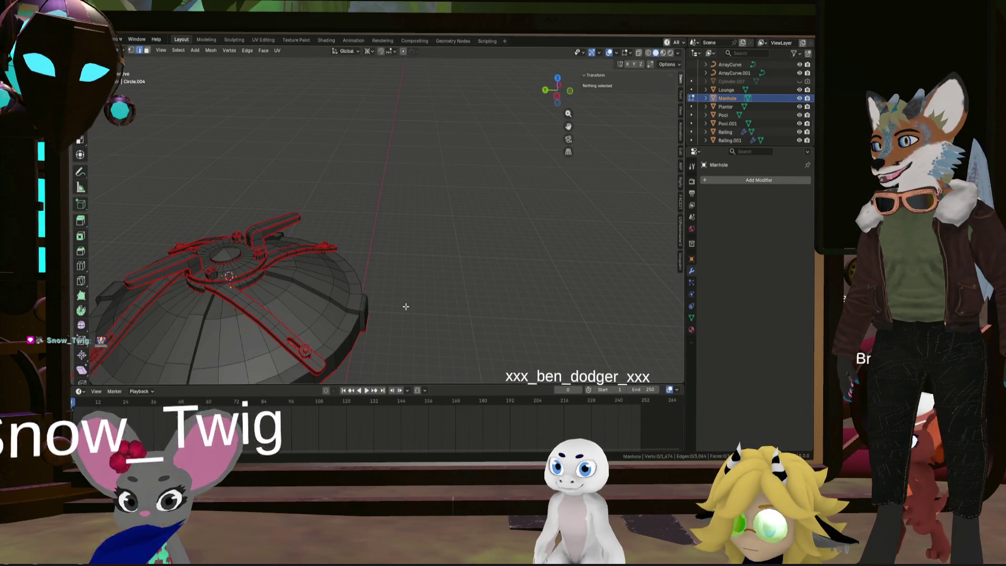
Add a cube inside the manhole mesh and begin flattening it along Z
scroll(367, 263, down, 3)
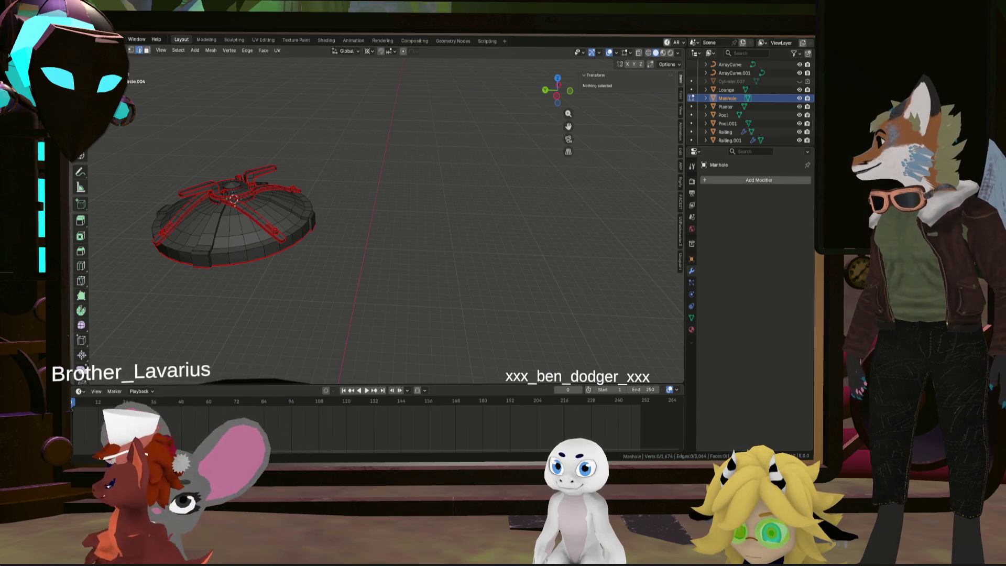
scroll(288, 224, up, 5)
mouse_move(272, 215)
middle_down()
mouse_move(326, 221)
mouse_move(301, 216)
middle_up()
click(330, 222)
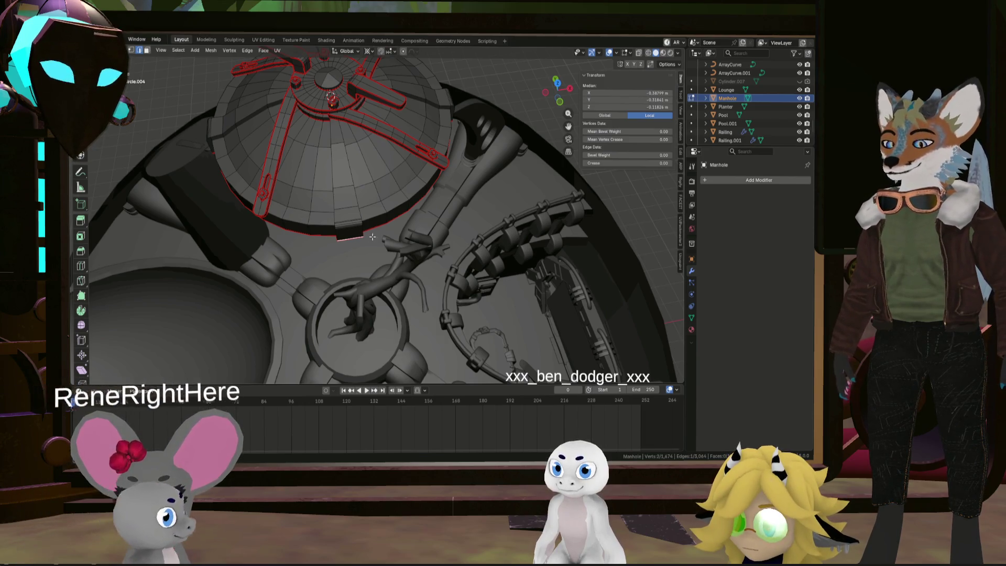
key(shift+a)
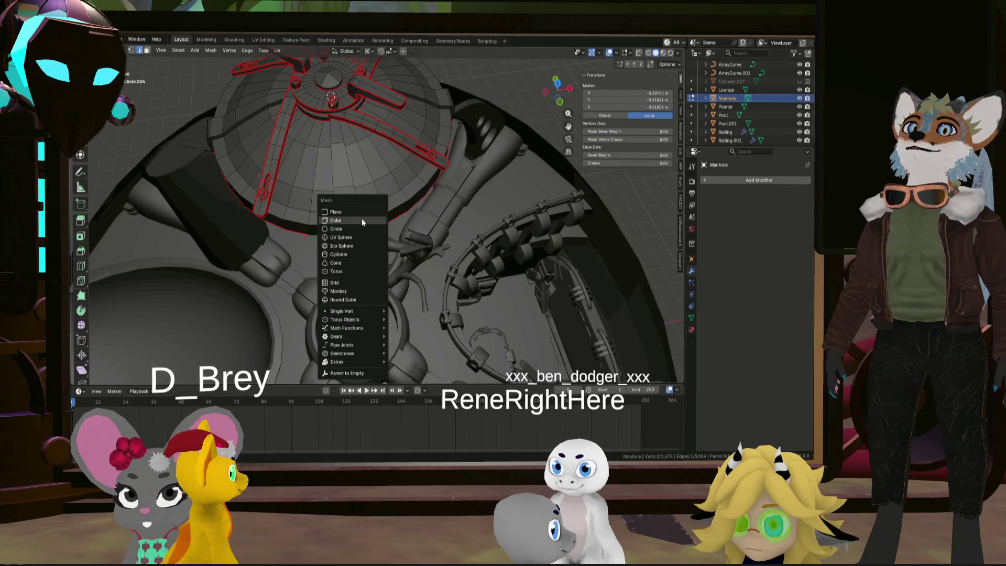
click(362, 218)
scroll(394, 234, down, 5)
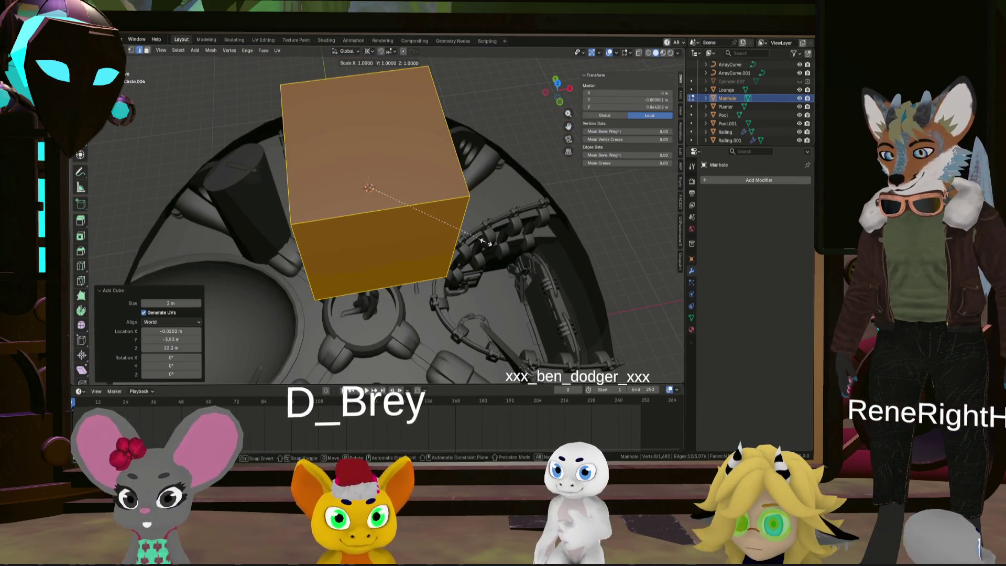
key(s)
key(z)
key(z)
key(z)
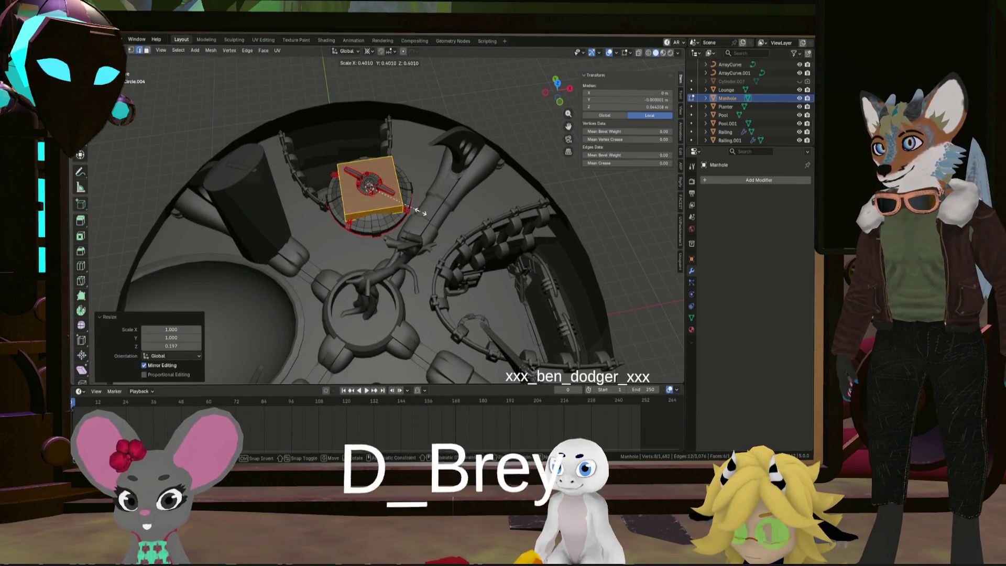